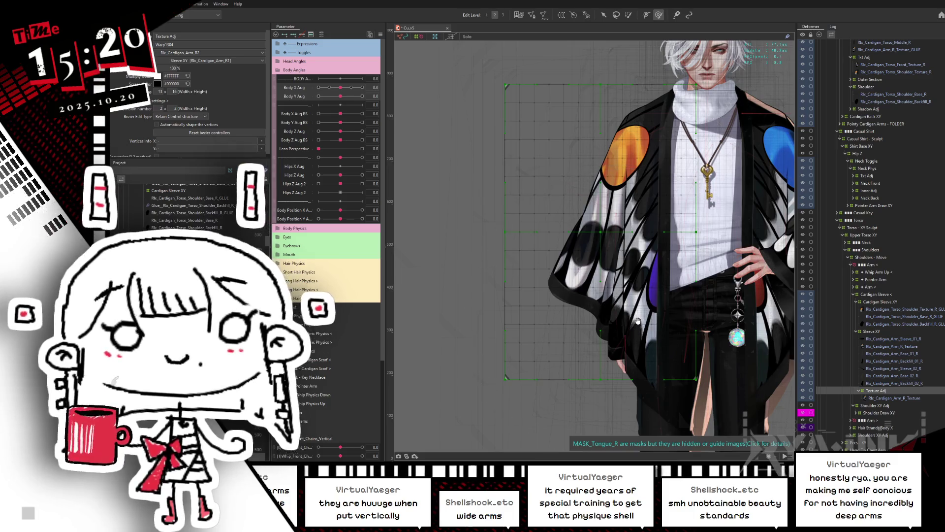
At Body X -1, brush-pull the Texture Adj sleeve warp points downward, then preview across the turn
drag(601, 295, 577, 280)
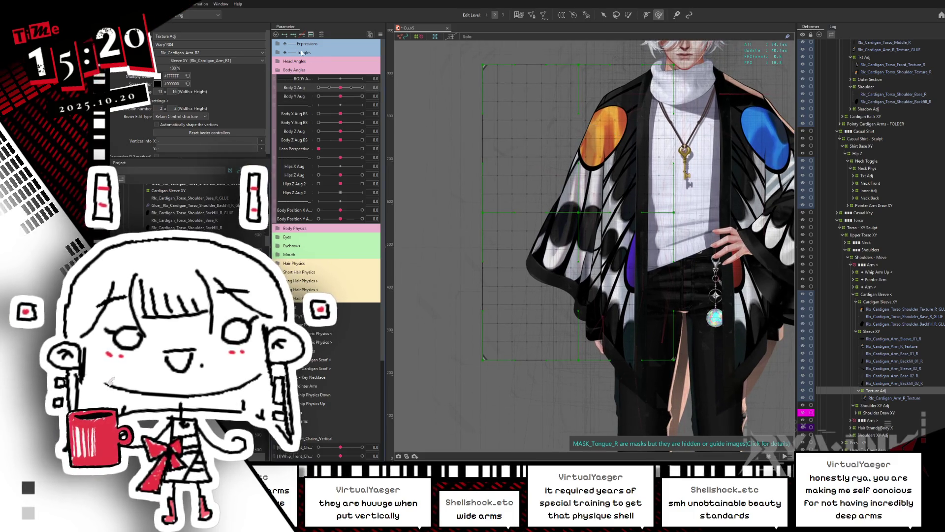
click(319, 88)
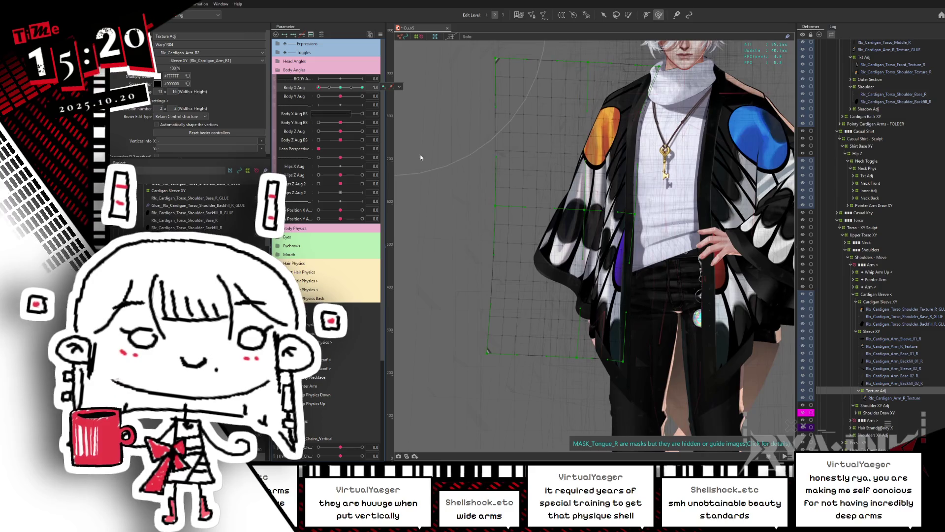
key(b)
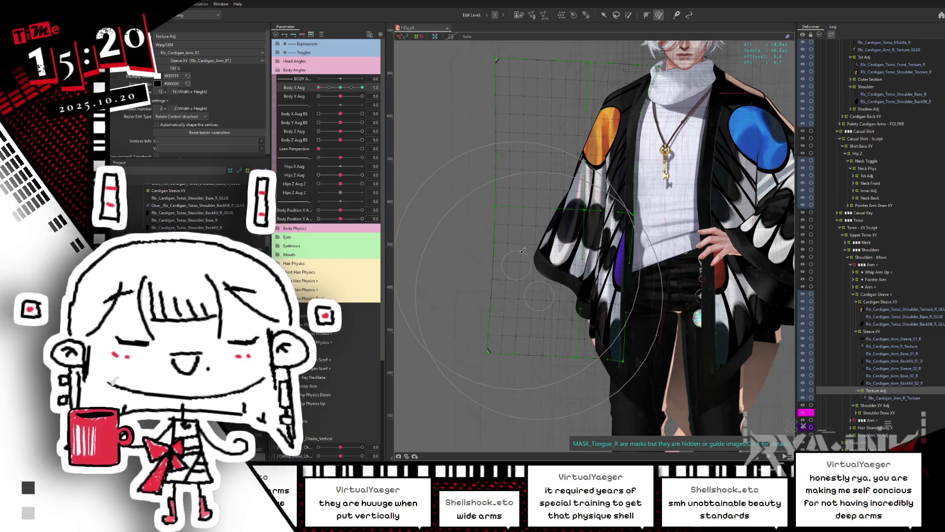
key(ctrl+h)
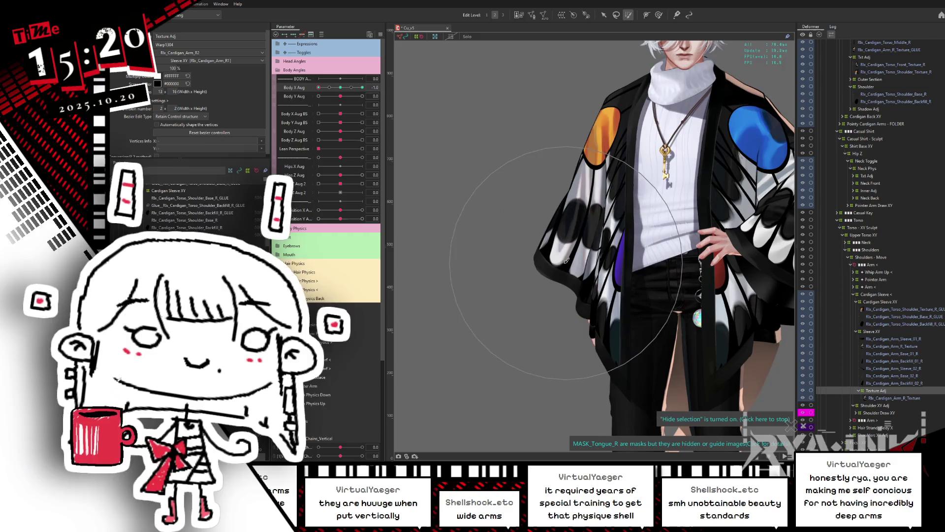
click(544, 252)
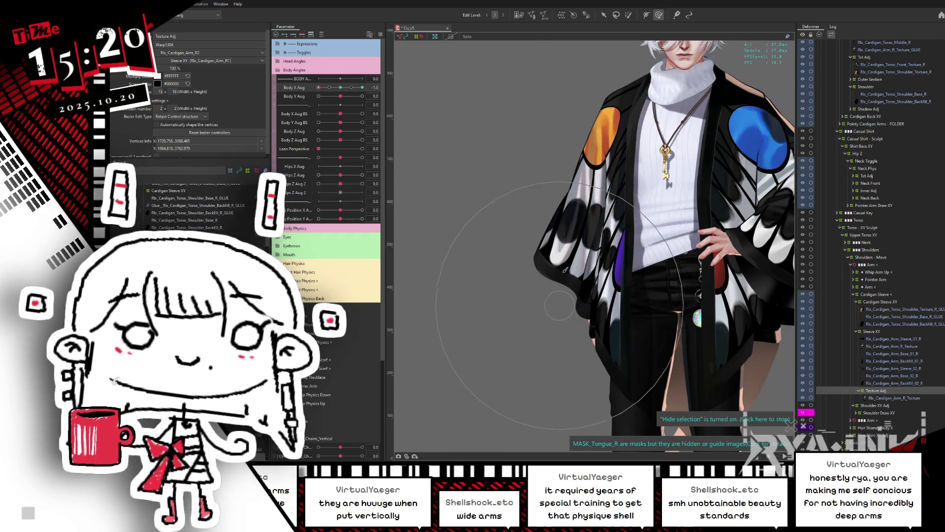
drag(548, 241, 552, 257)
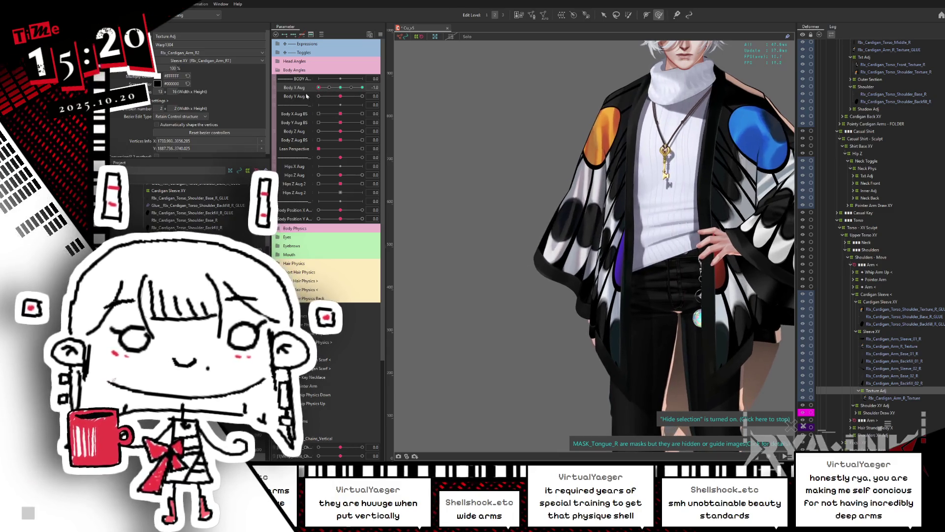
drag(318, 88, 422, 130)
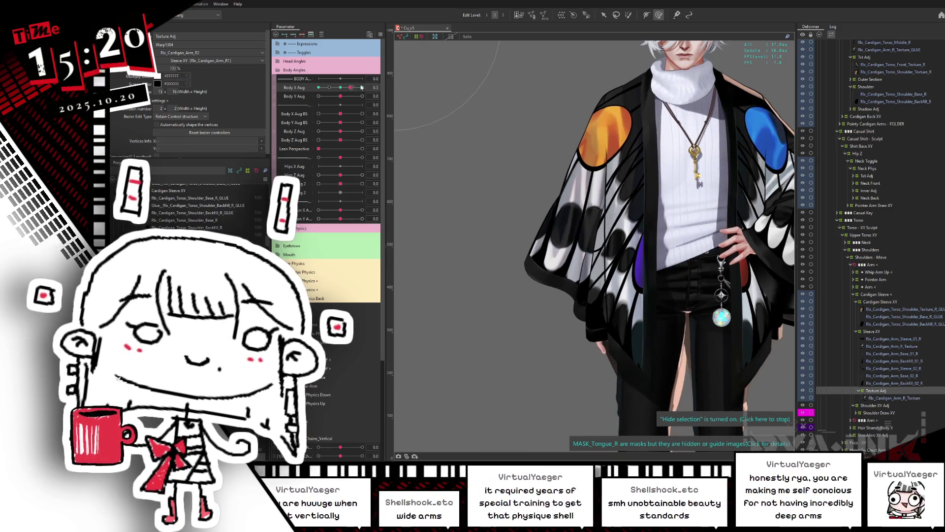
drag(362, 87, 350, 87)
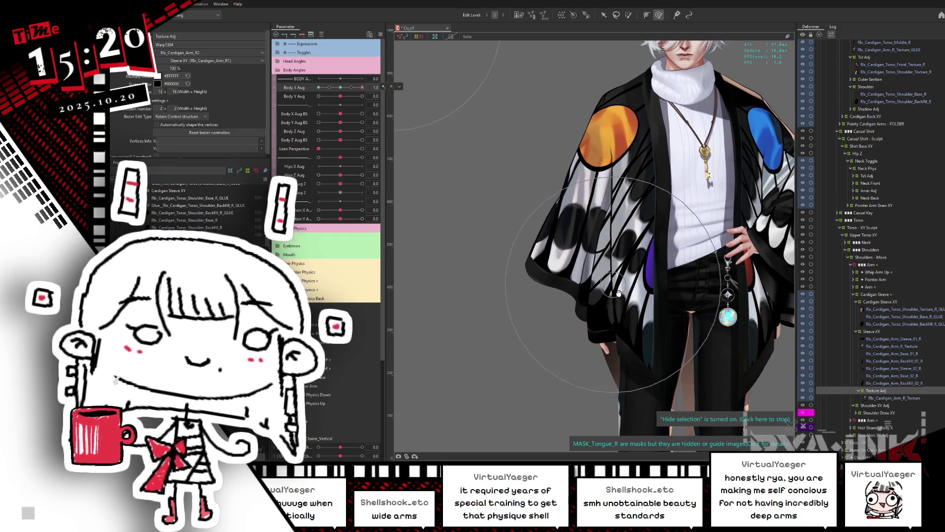
click(362, 87)
Select Rlx_Cardigan_Arm_R_Texture, centre Body X, and start a warp deformer named Small Txt Adj
click(881, 347)
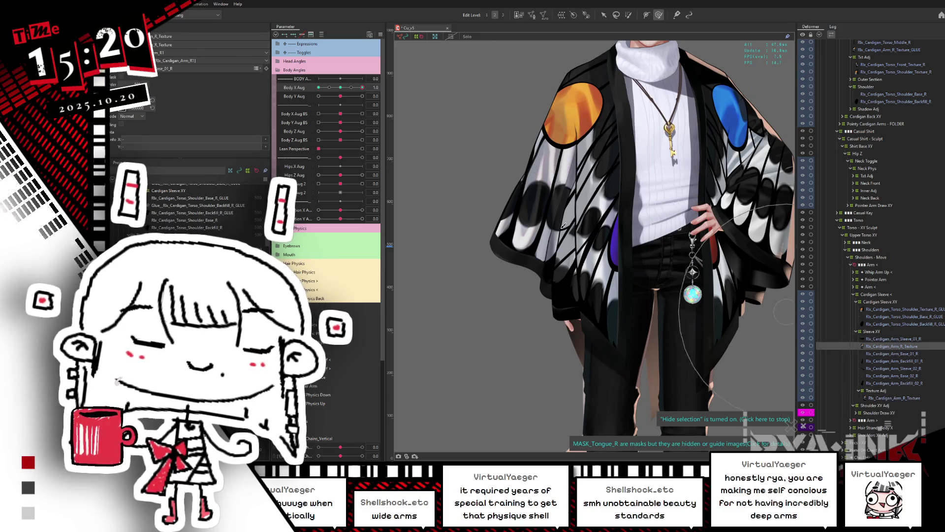
click(340, 87)
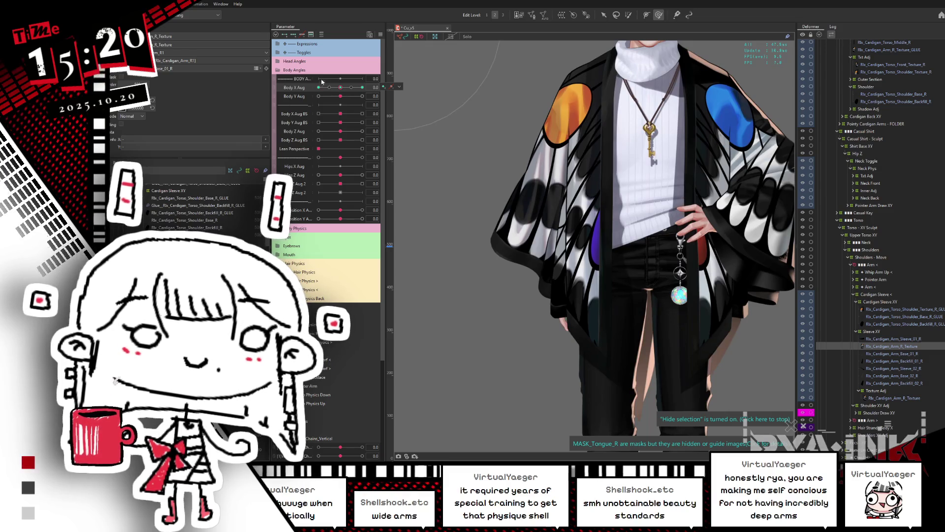
click(584, 14)
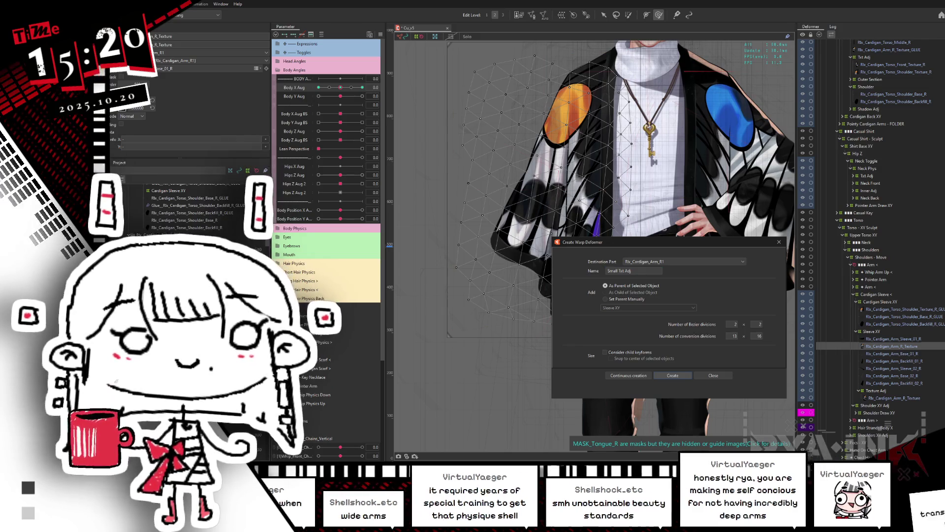
Create the Small Txt Adj warp deformer and check it at Body X 1
key(Return)
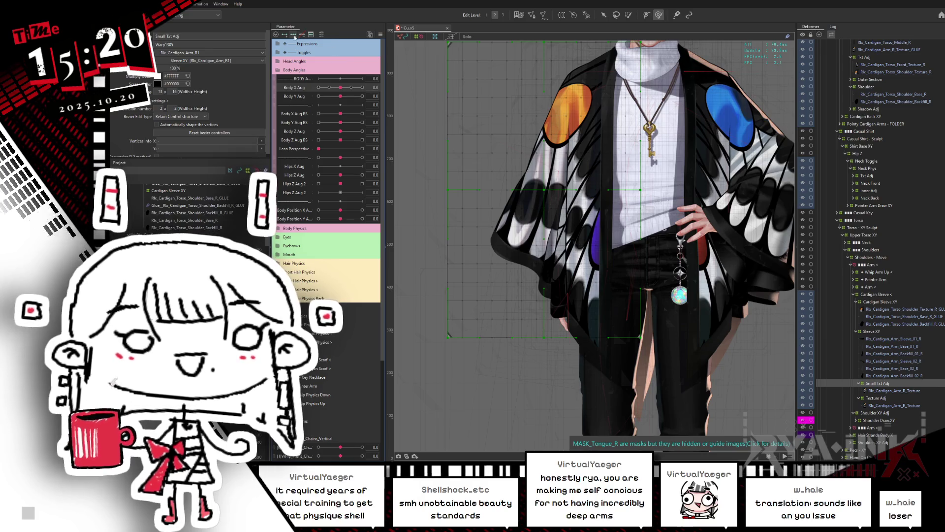
drag(341, 89, 362, 88)
key(b)
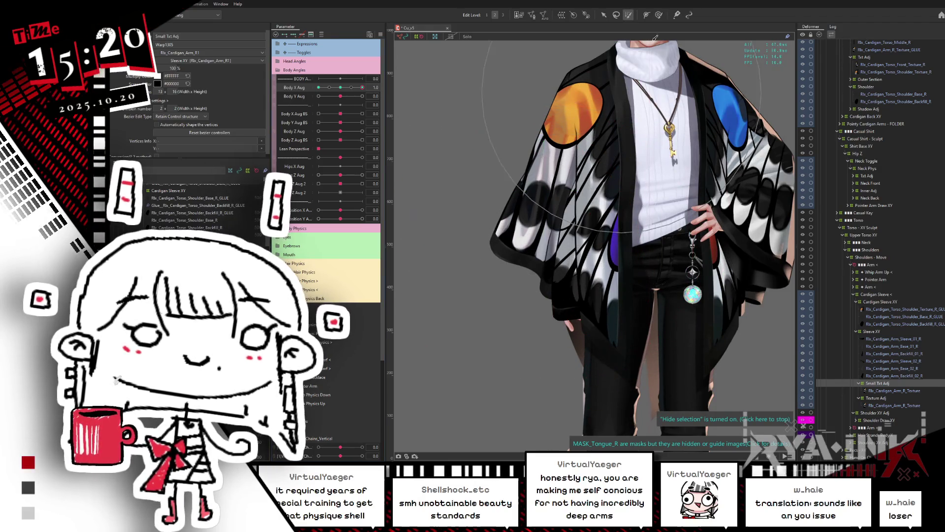
key(b)
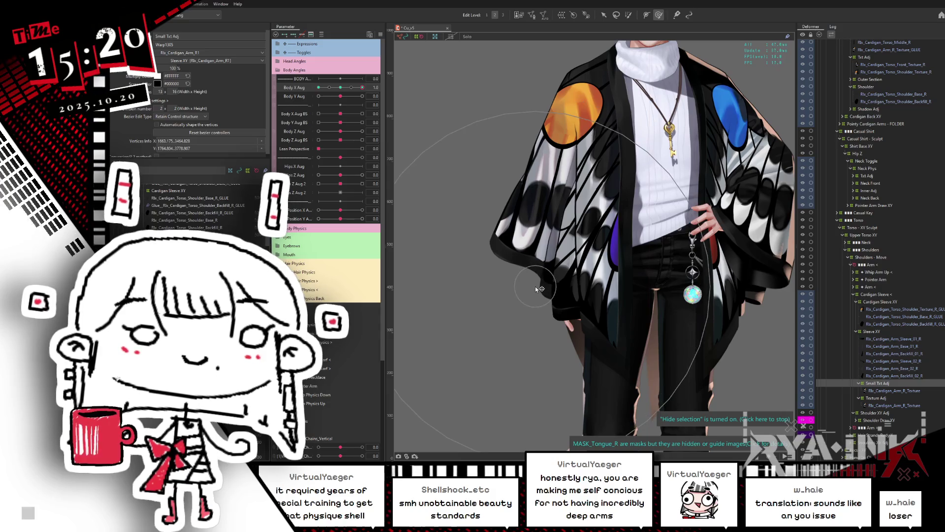
Preview the pose from centre to Body X -1, then select Rlx_Cardigan_Arm_Base_02_R
drag(362, 88, 318, 97)
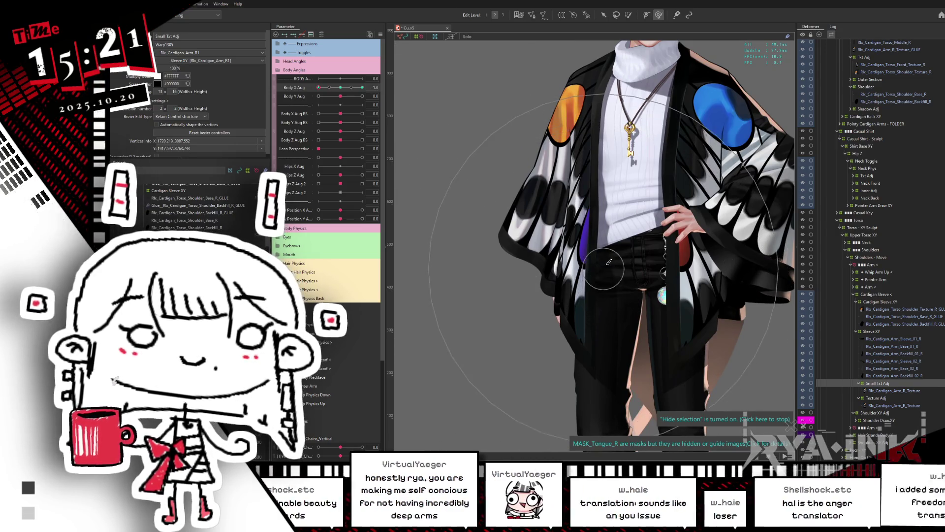
click(343, 87)
mouse_move(344, 88)
mouse_down()
mouse_move(305, 98)
mouse_move(336, 105)
mouse_move(299, 120)
mouse_move(389, 129)
mouse_move(309, 128)
mouse_up()
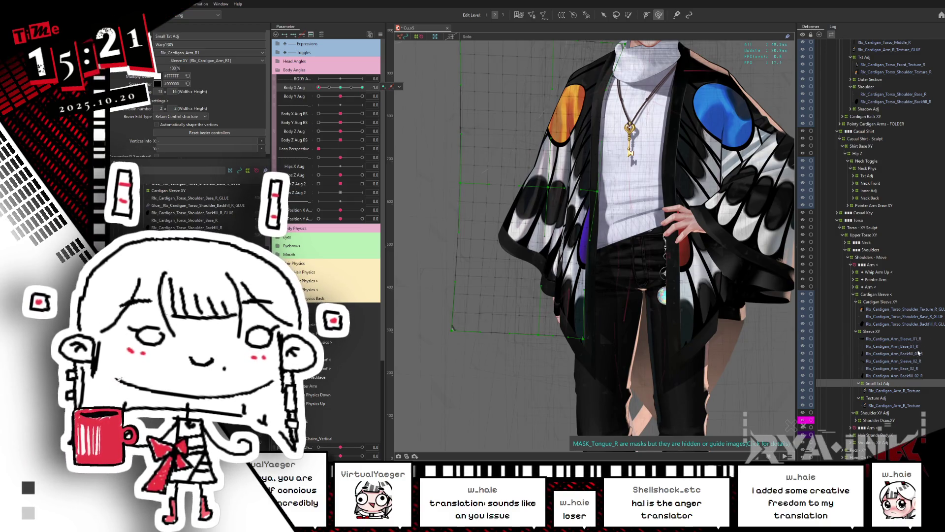
click(915, 368)
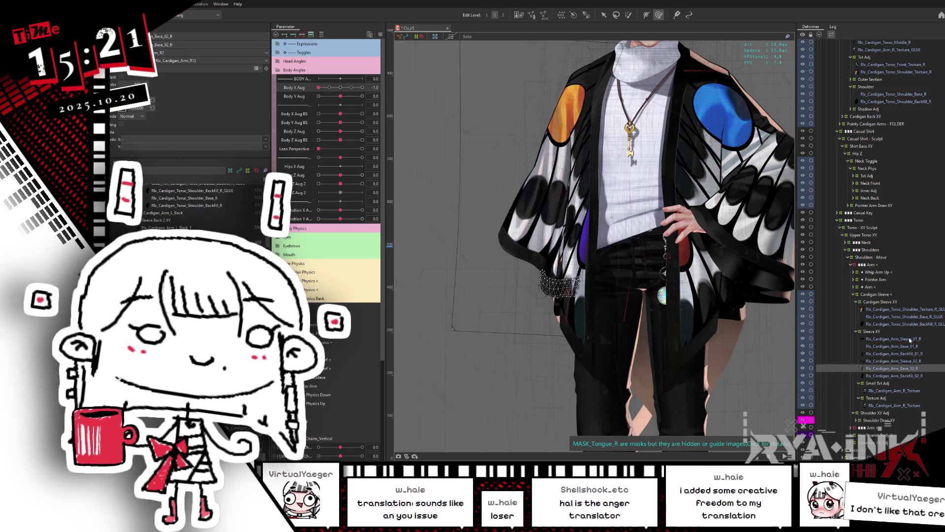
Select Rlx_Cardigan_Arm_Sleeve_01_R, centre Body X, and start a warp deformer named Sleeve Small
click(917, 339)
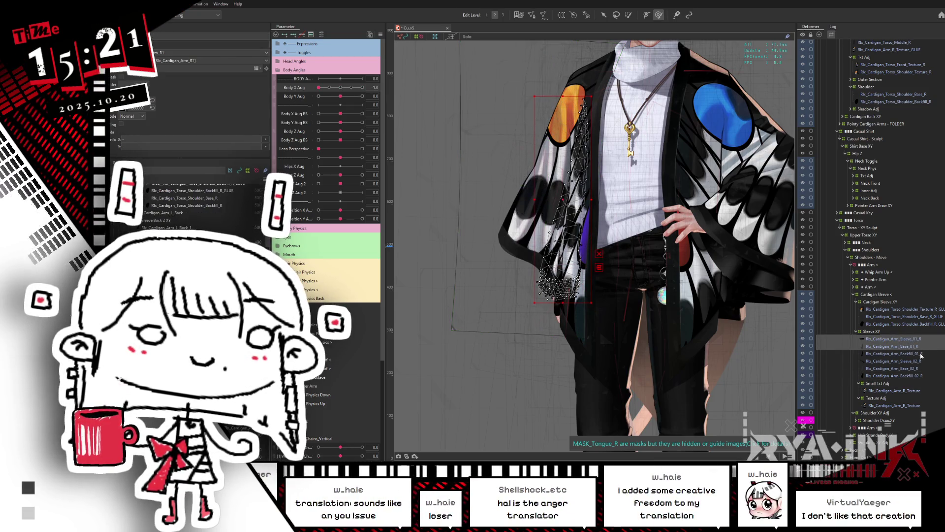
click(340, 87)
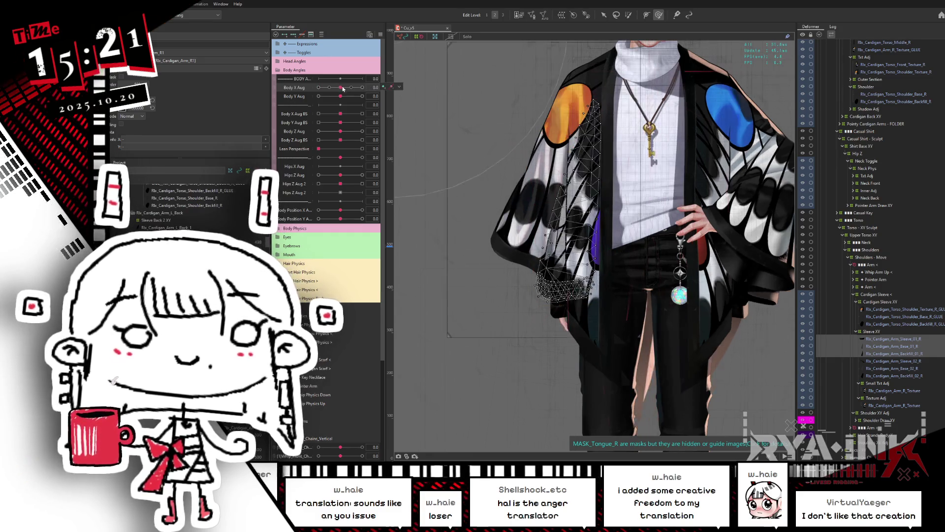
click(561, 15)
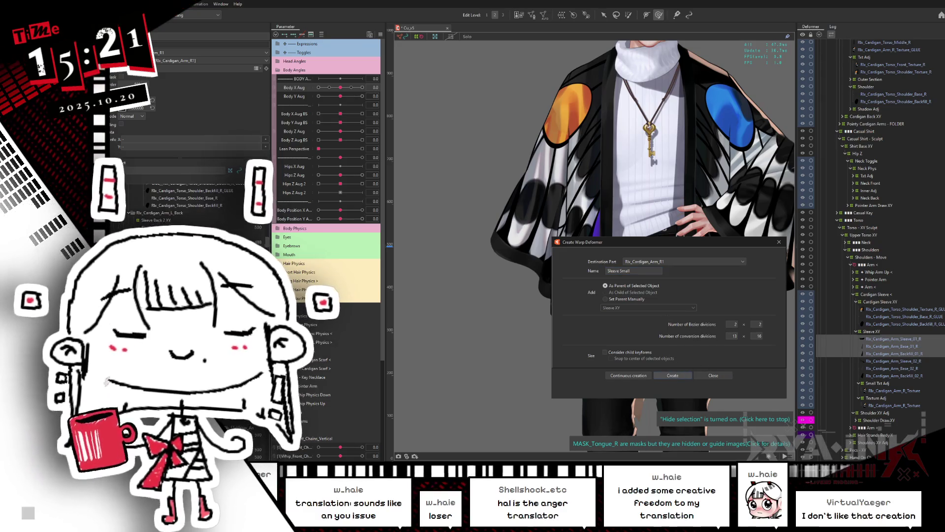
Create Sleeve Small, add a Body X key, and reshape the sleeve warp at Body X -1
click(673, 375)
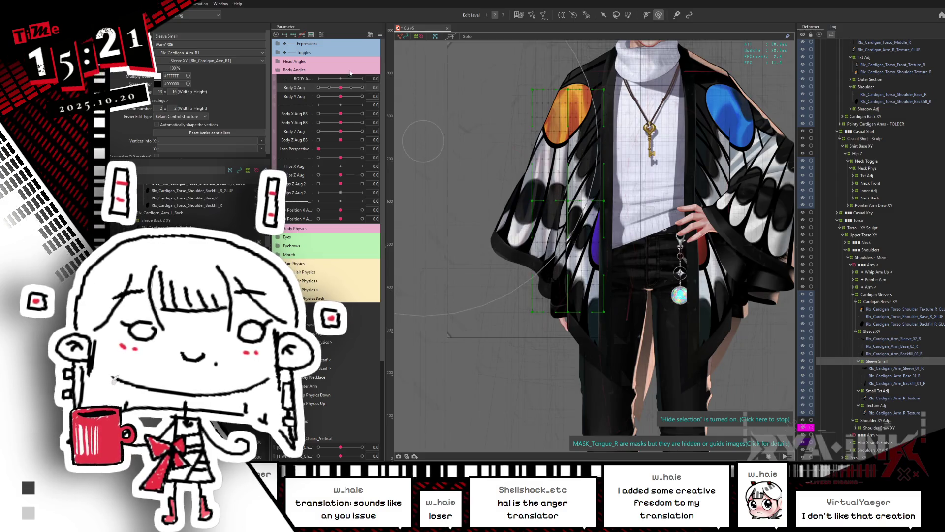
drag(340, 87, 319, 87)
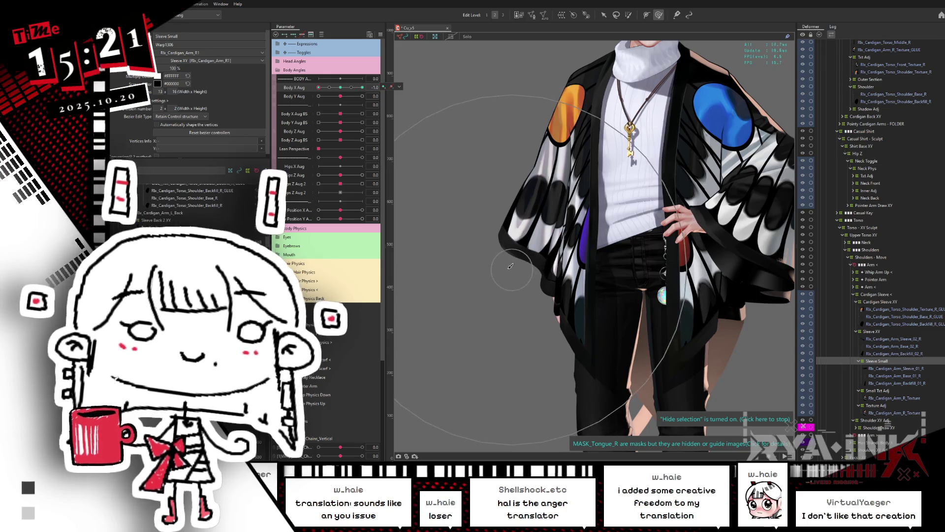
click(492, 262)
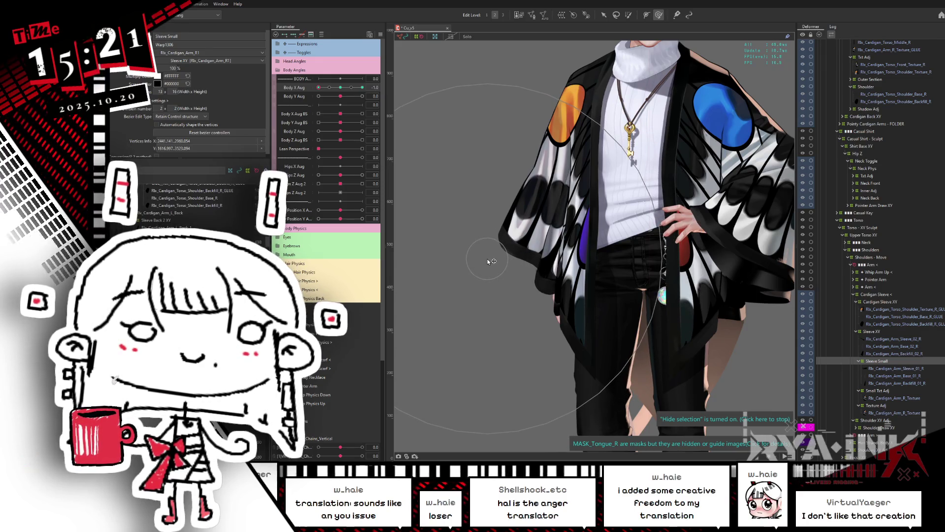
click(337, 88)
drag(336, 88, 318, 88)
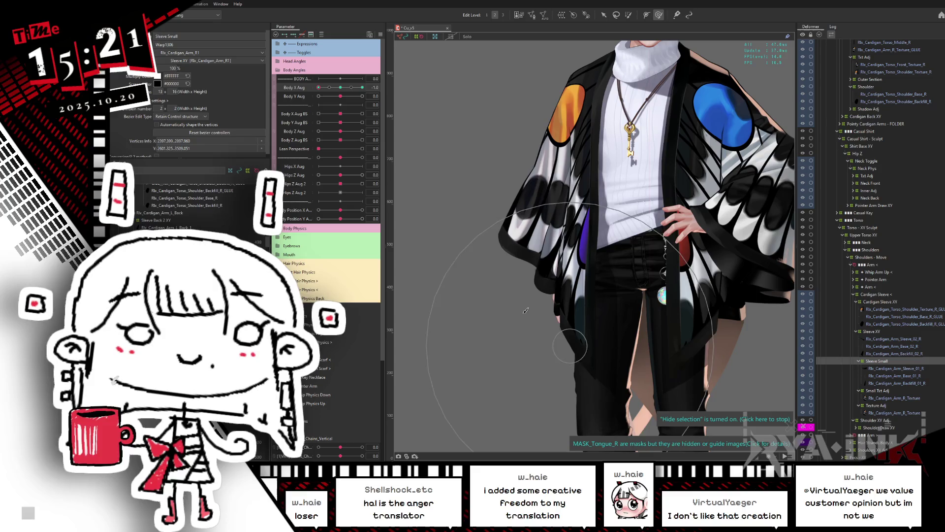
click(330, 89)
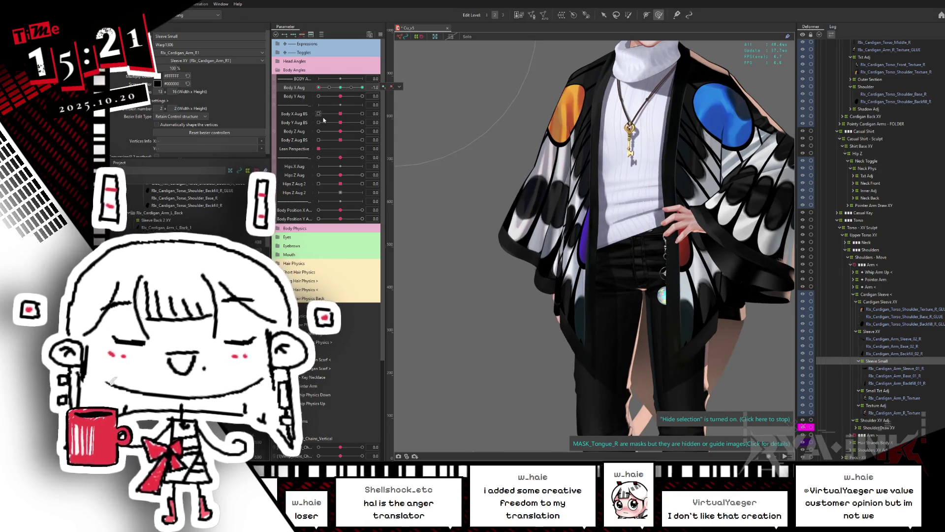
click(338, 87)
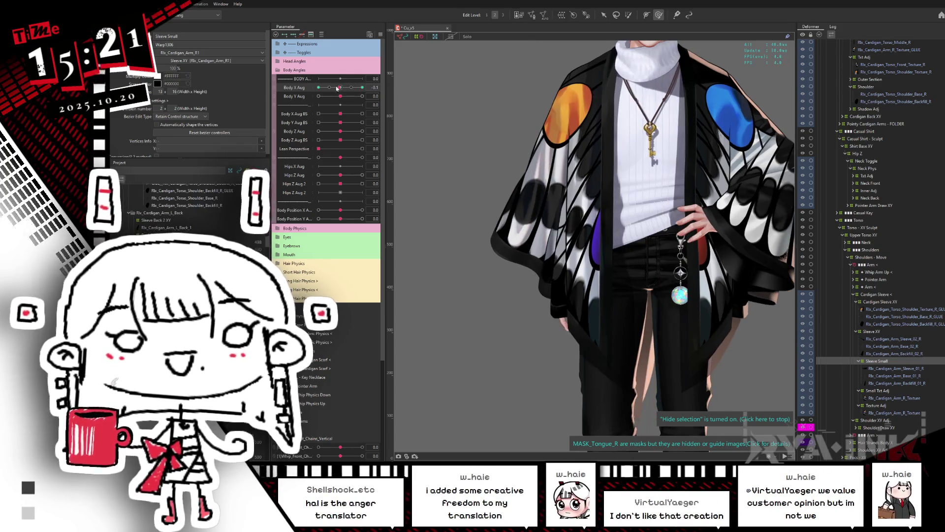
click(318, 87)
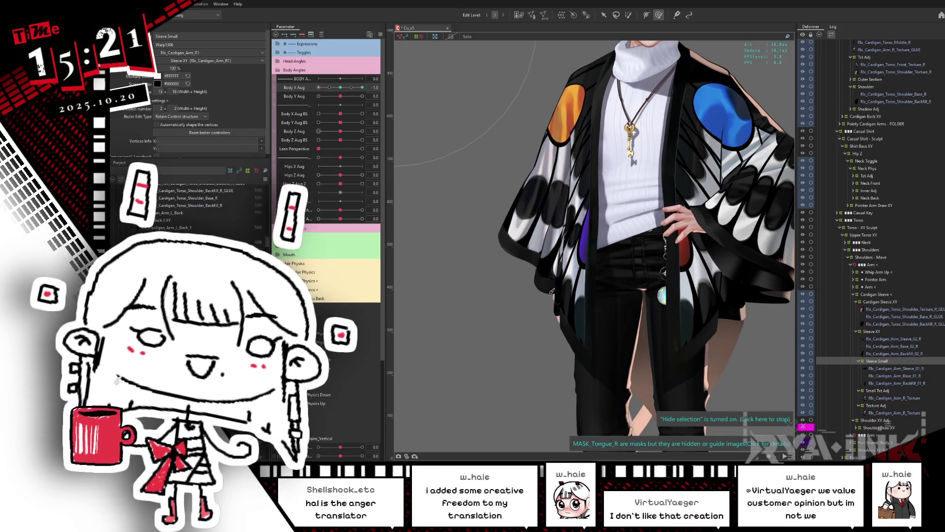
click(553, 310)
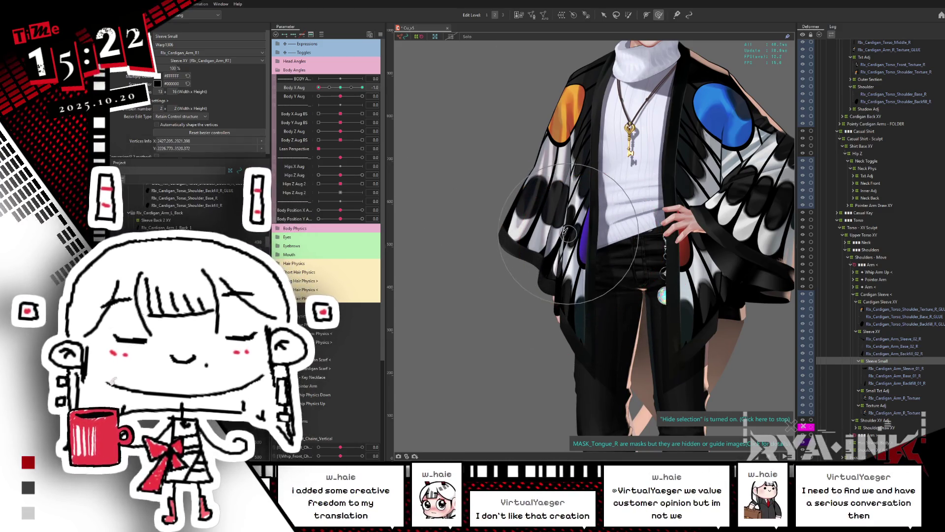
Reshape the Sleeve Small warp at Body X 1 and preview it near centre
drag(346, 88, 342, 96)
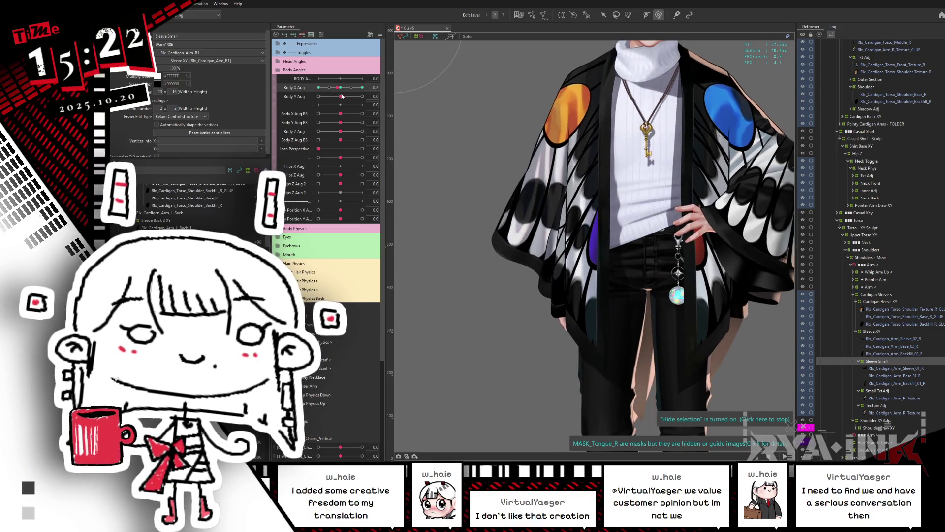
click(363, 87)
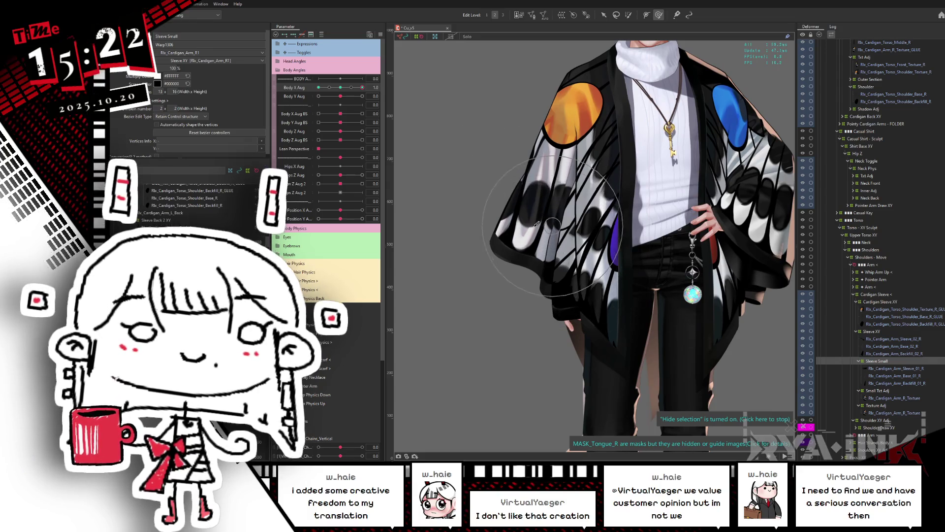
mouse_move(566, 256)
mouse_down()
mouse_move(585, 277)
mouse_move(571, 278)
mouse_up()
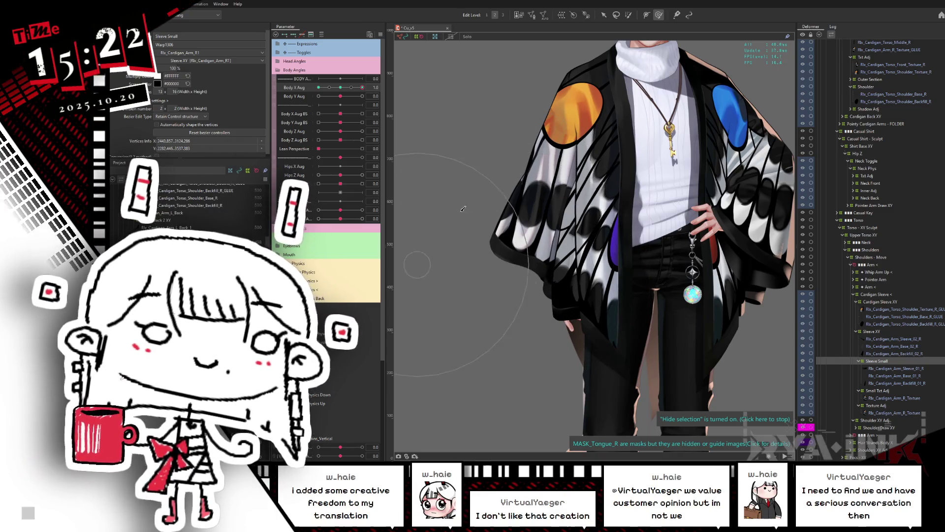
mouse_move(362, 87)
mouse_down()
mouse_move(343, 89)
mouse_move(375, 80)
mouse_move(319, 89)
mouse_move(366, 92)
mouse_move(340, 87)
mouse_up()
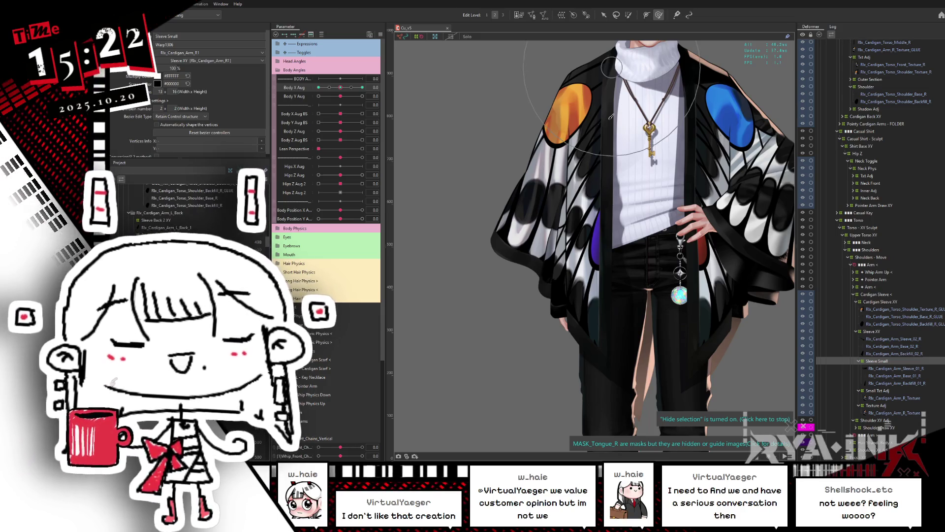
mouse_move(360, 87)
mouse_down()
mouse_move(310, 97)
mouse_move(378, 94)
mouse_up()
mouse_move(341, 88)
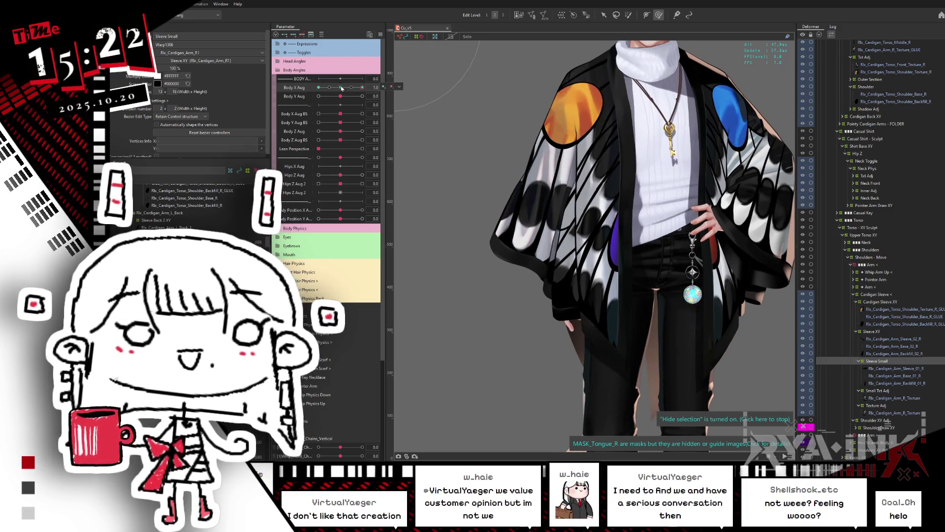
mouse_move(341, 87)
mouse_down()
mouse_move(369, 86)
mouse_move(317, 88)
mouse_up()
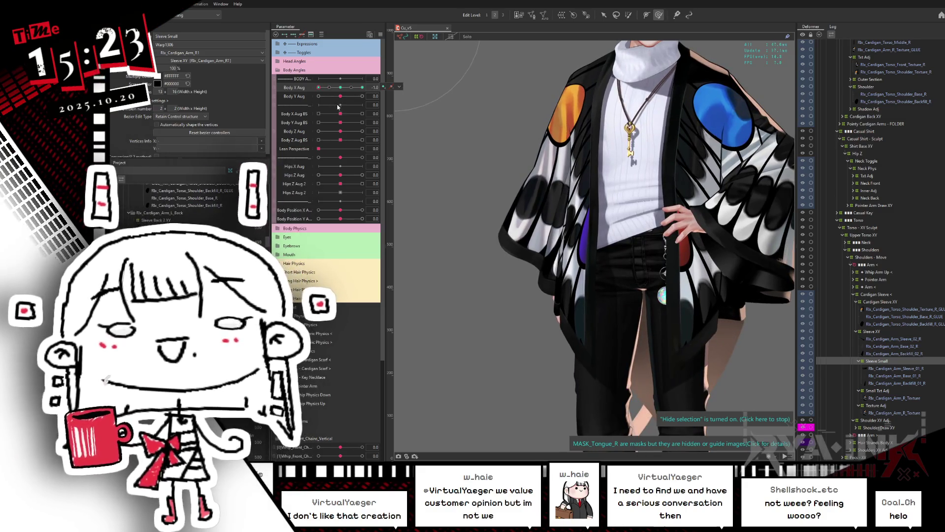
click(341, 88)
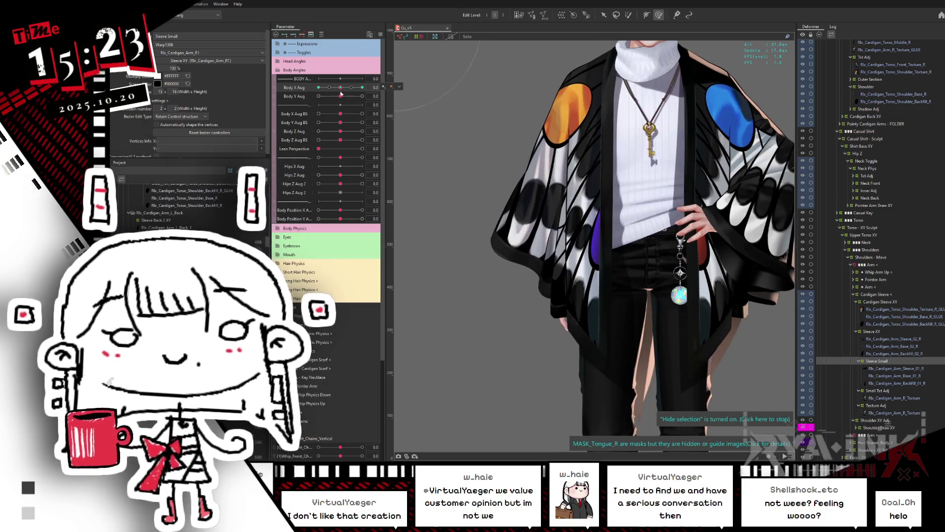
click(583, 262)
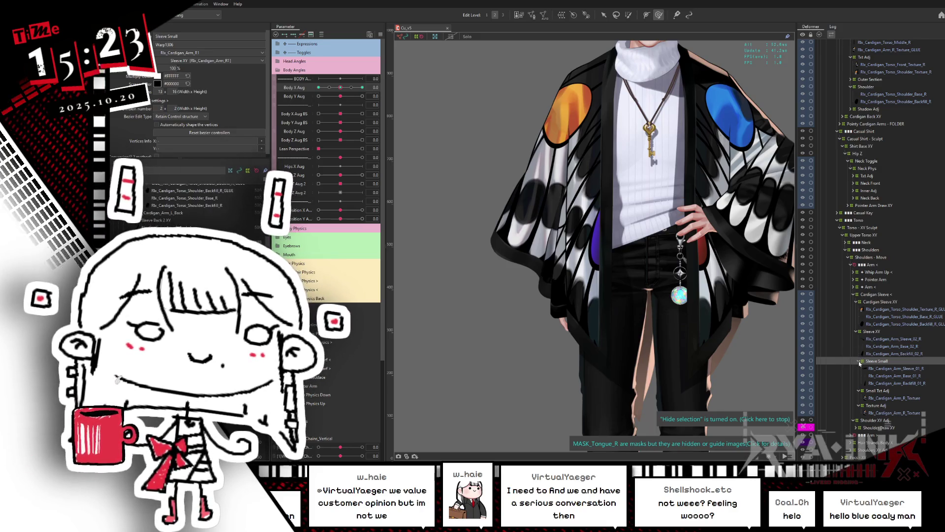
Collapse Sleeve Small, reset Body X and Body Y Aug to 0, and select Cardigan Sleeve XY
click(859, 362)
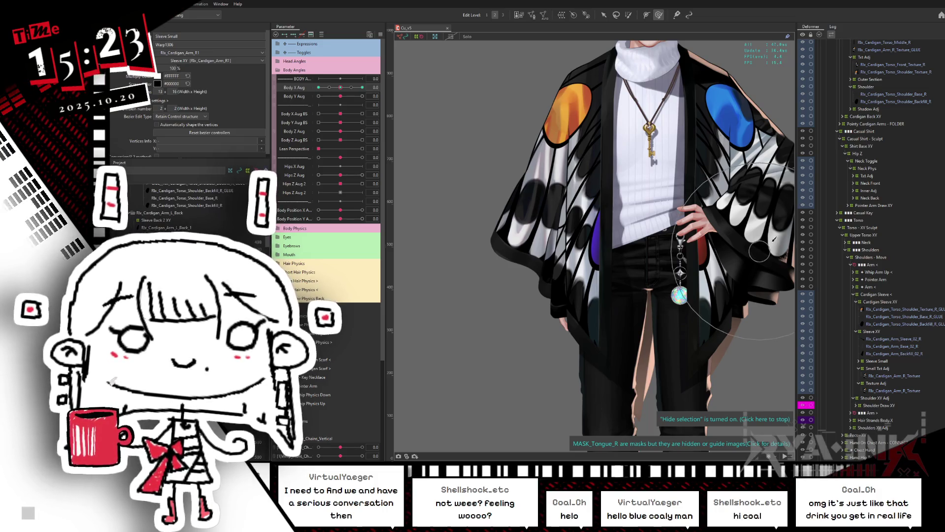
mouse_move(340, 91)
mouse_down()
mouse_move(331, 89)
mouse_move(346, 87)
mouse_move(315, 109)
mouse_up()
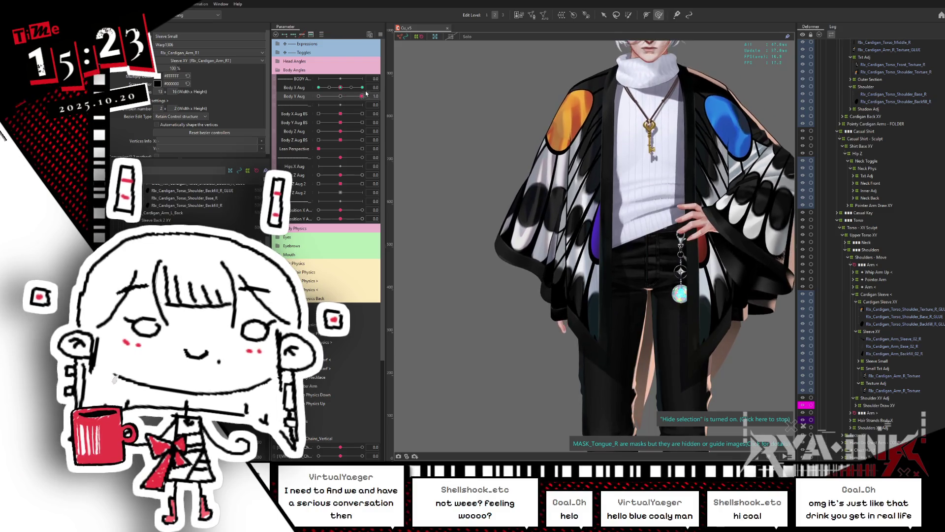
drag(319, 96, 340, 96)
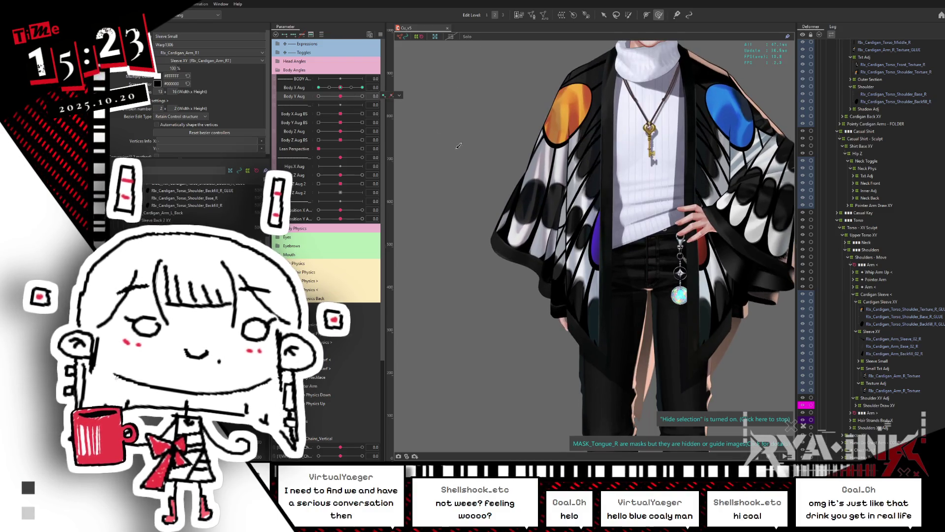
click(886, 302)
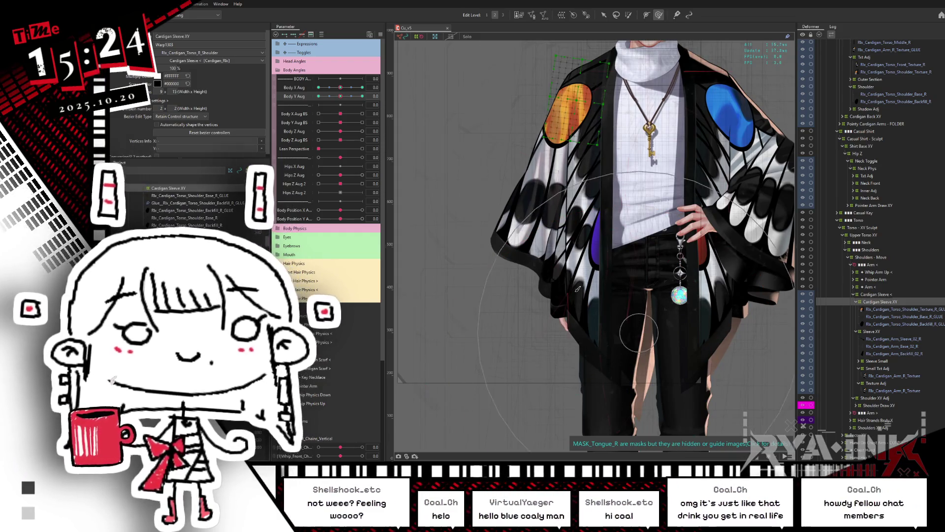
Select only the Sleeve XY deformer in the Deformer palette
scroll(522, 280, down, 2)
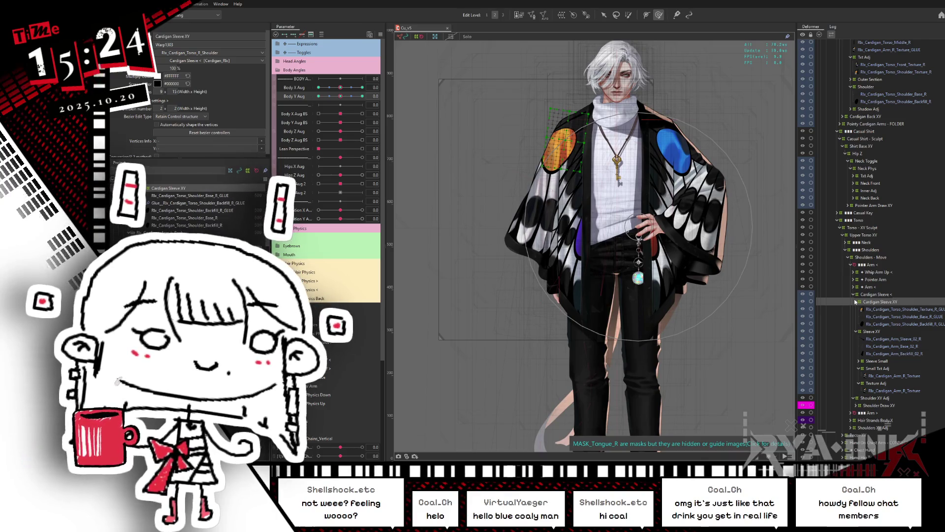
click(856, 301)
click(865, 309)
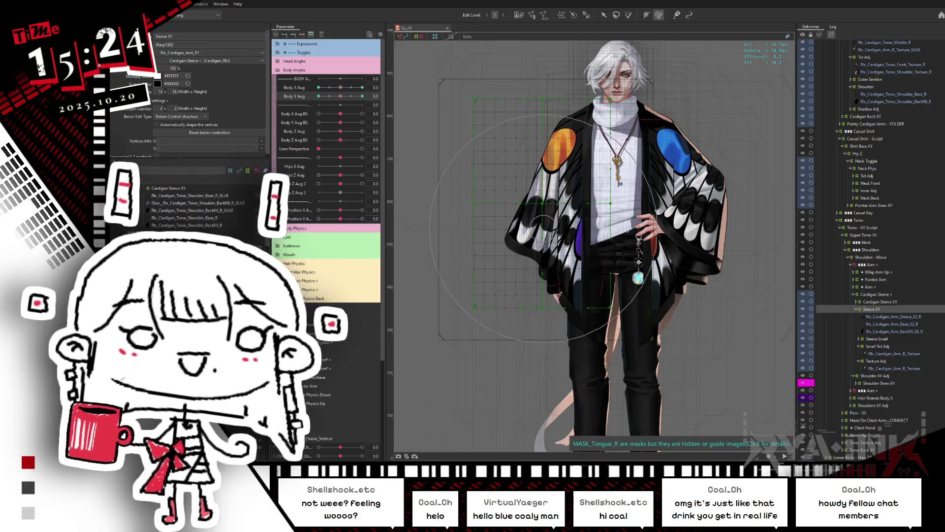
ctrl+click(878, 303)
click(877, 310)
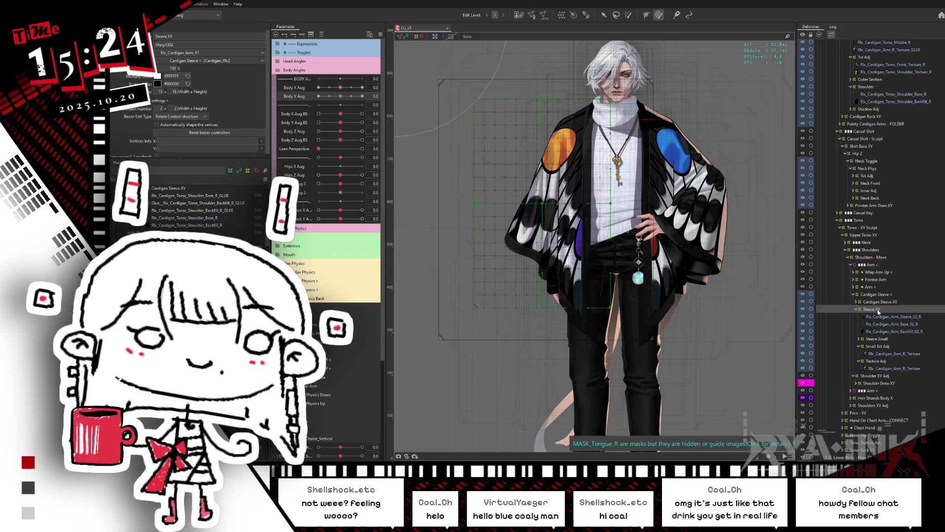
Reshape the Sleeve XY warp points at Body Y Aug -1, then reset Body Y Aug to 0
drag(340, 96, 319, 96)
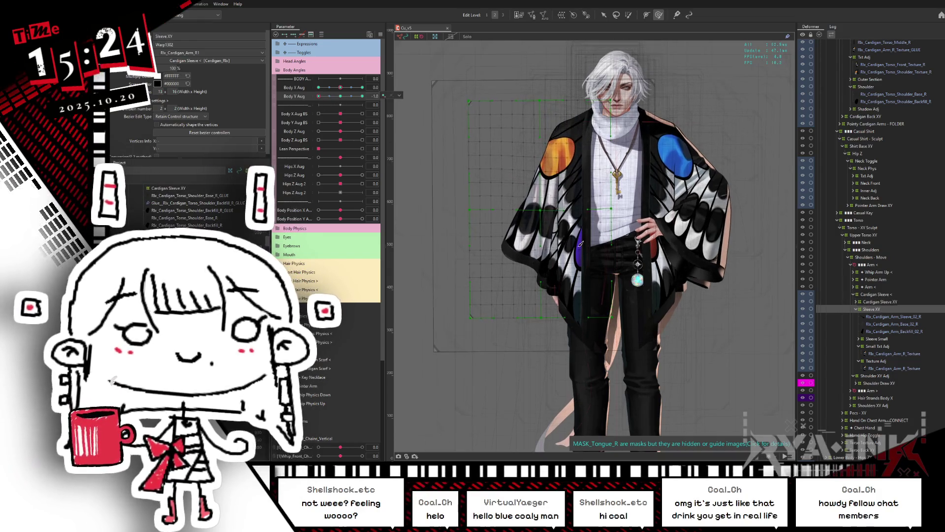
key(ctrl+h)
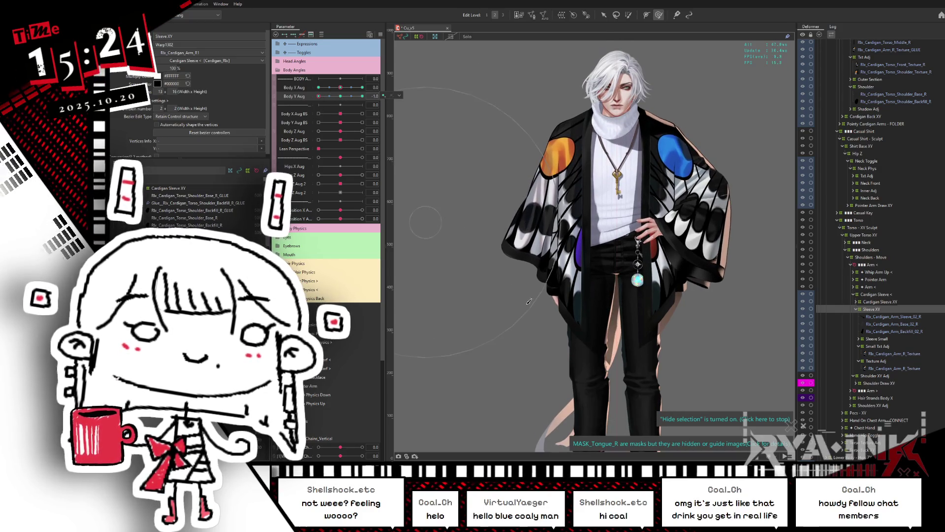
click(329, 96)
click(318, 96)
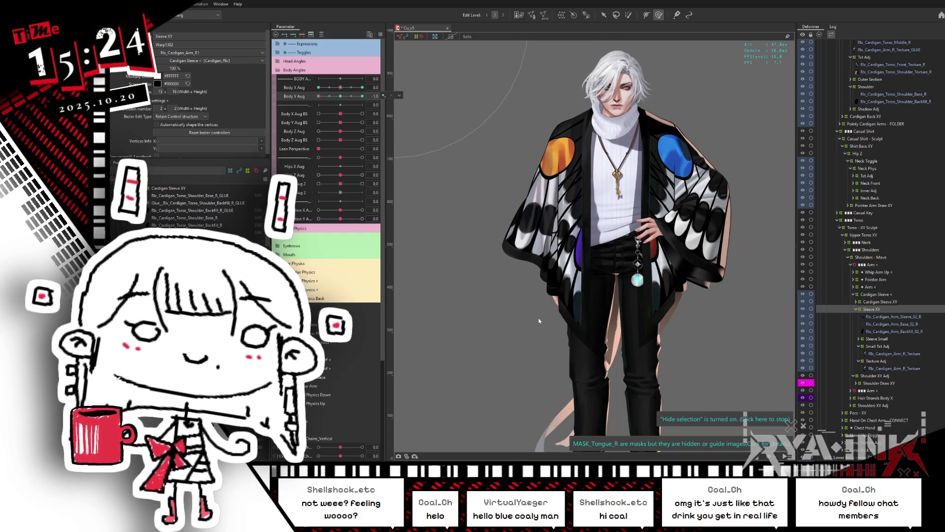
click(325, 96)
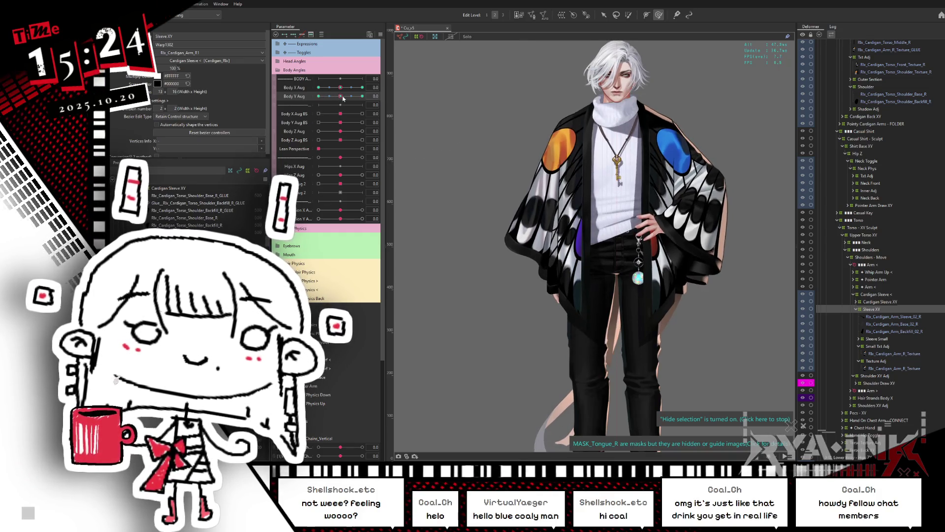
drag(325, 105, 313, 107)
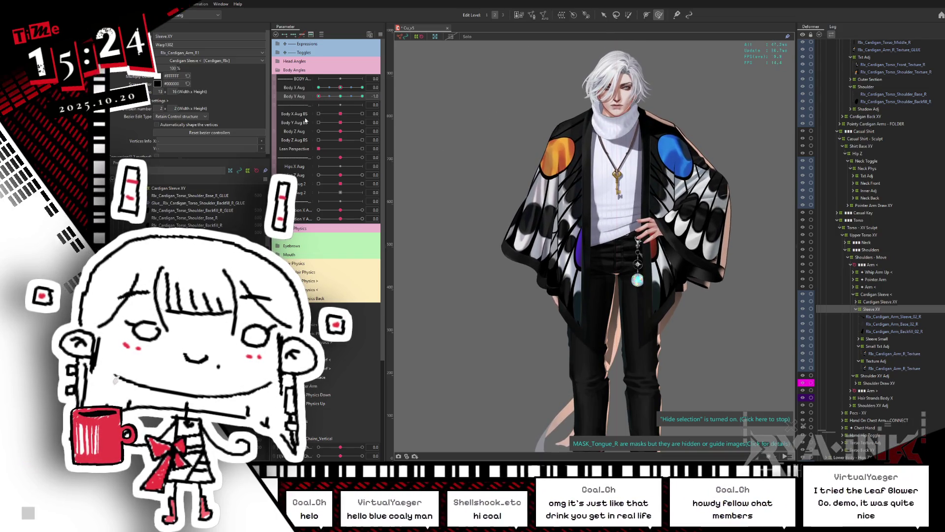
click(592, 322)
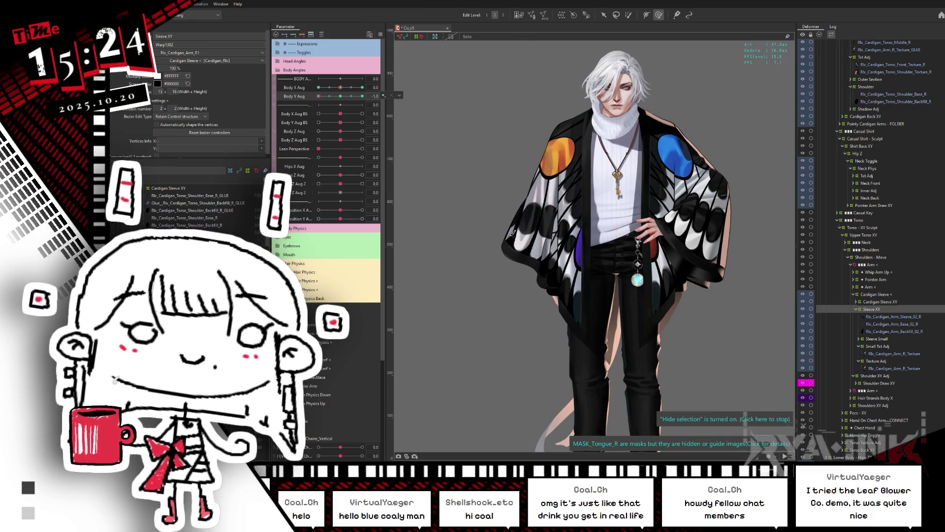
click(341, 96)
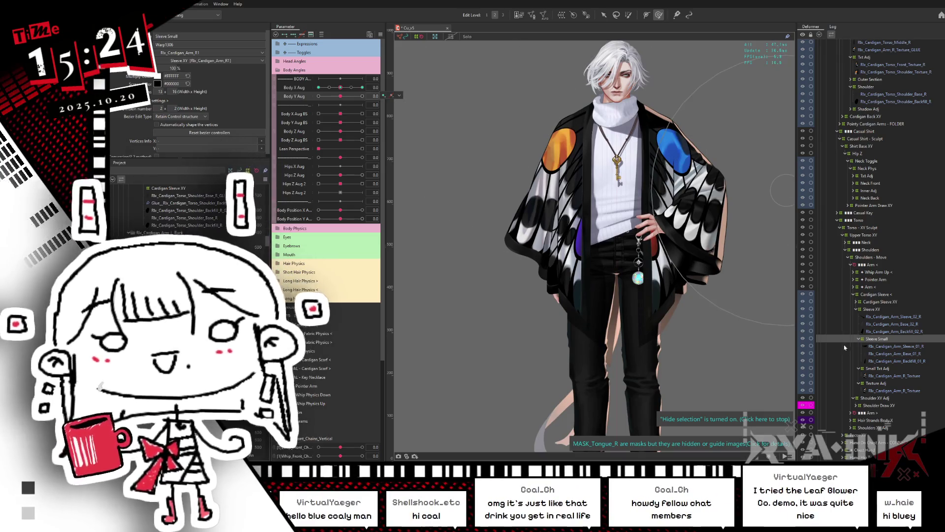
Reselect the Cardigan Sleeve XY deformer for editing
click(883, 308)
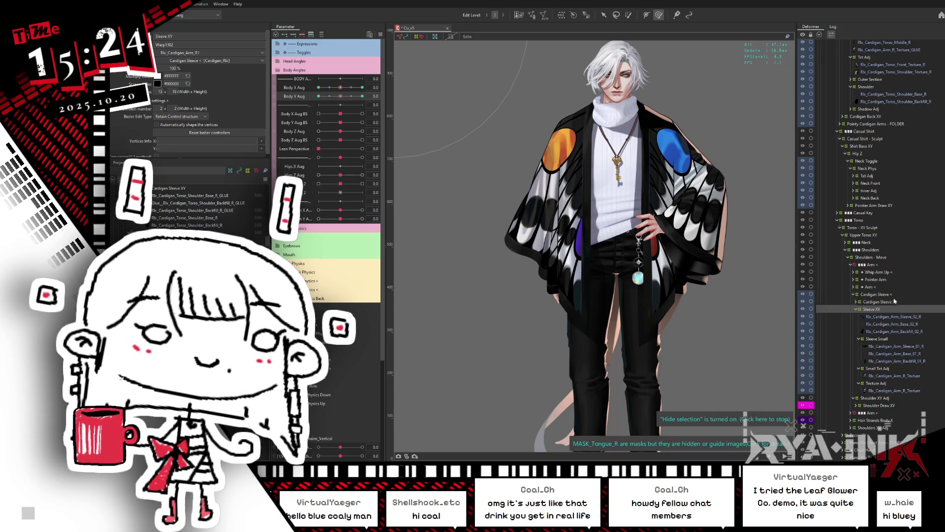
click(886, 302)
click(889, 295)
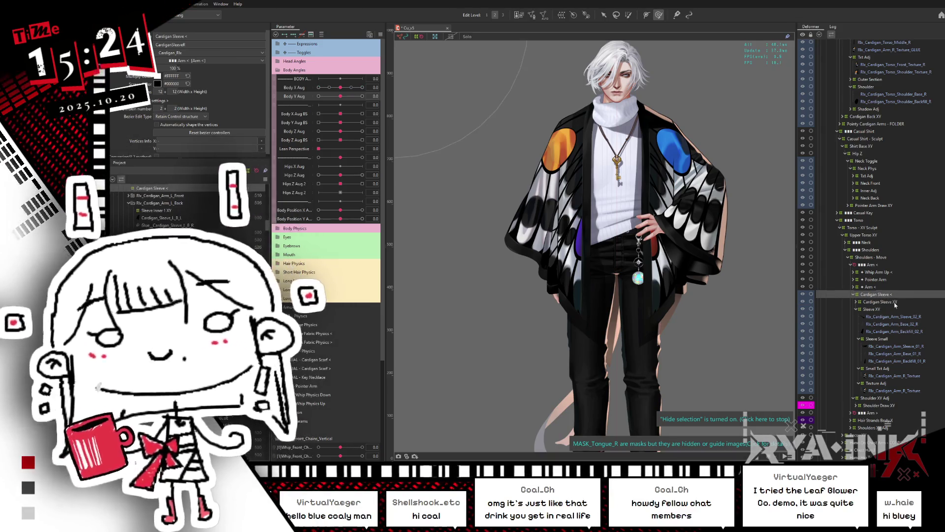
click(893, 301)
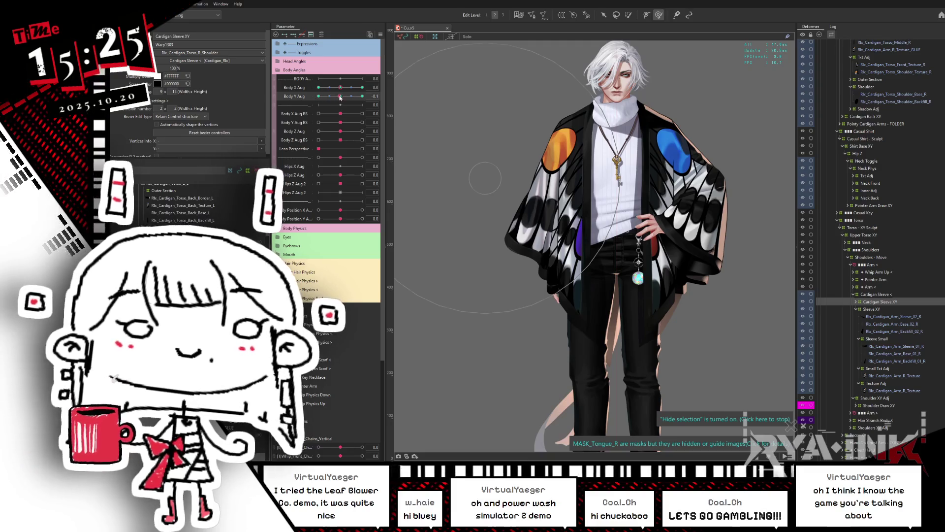
At Body Y Aug -1, select Sleeve XY with Cardigan Sleeve XY and grab the sleeve warp points
drag(340, 97, 340, 96)
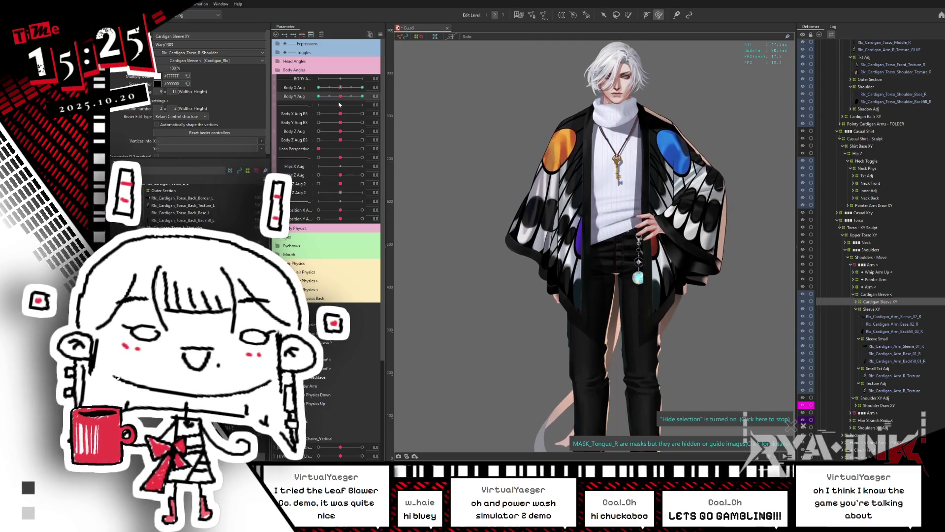
click(318, 96)
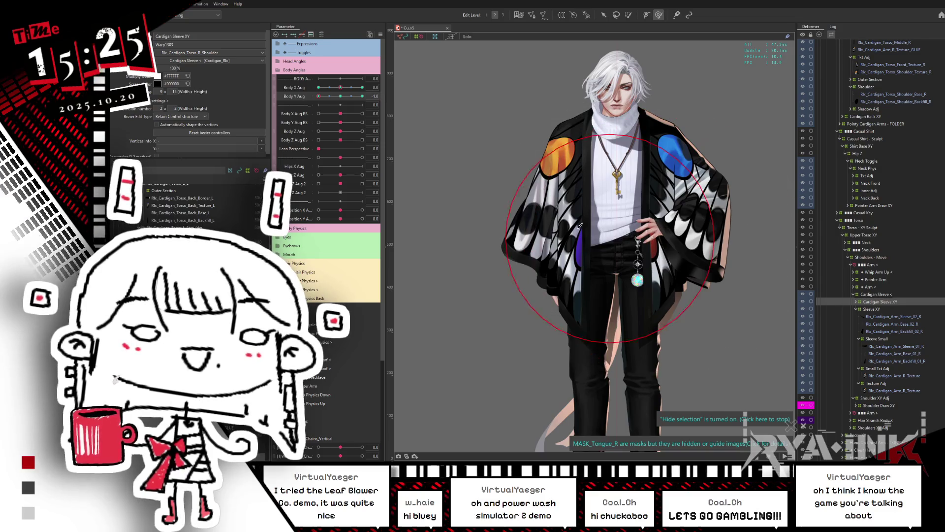
click(882, 294)
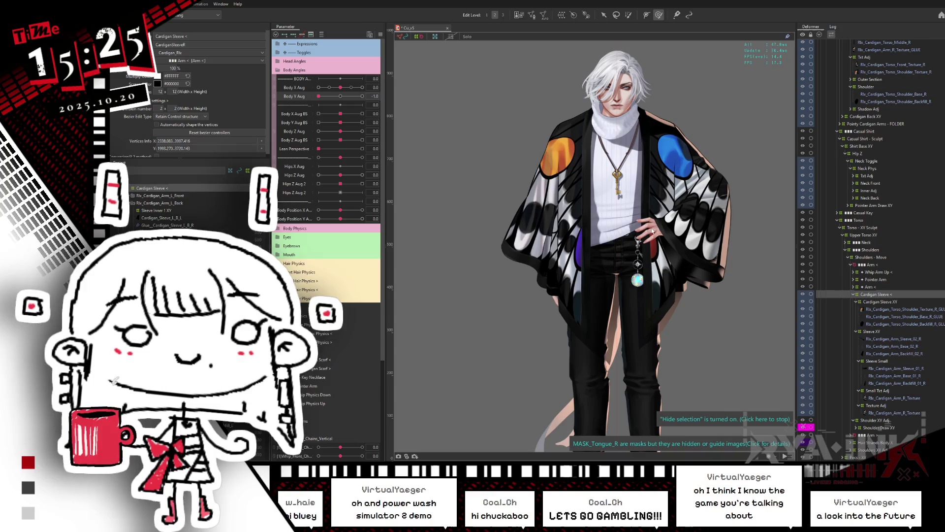
click(853, 295)
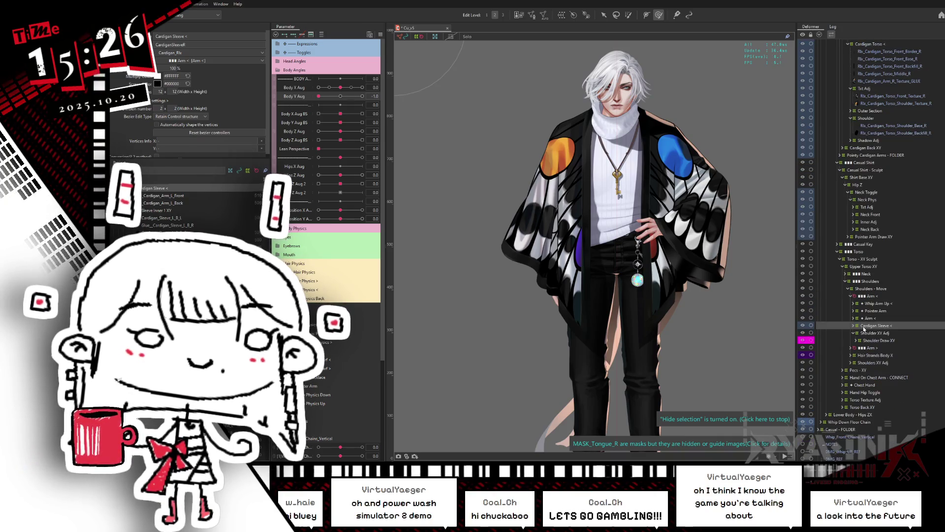
click(853, 325)
click(858, 333)
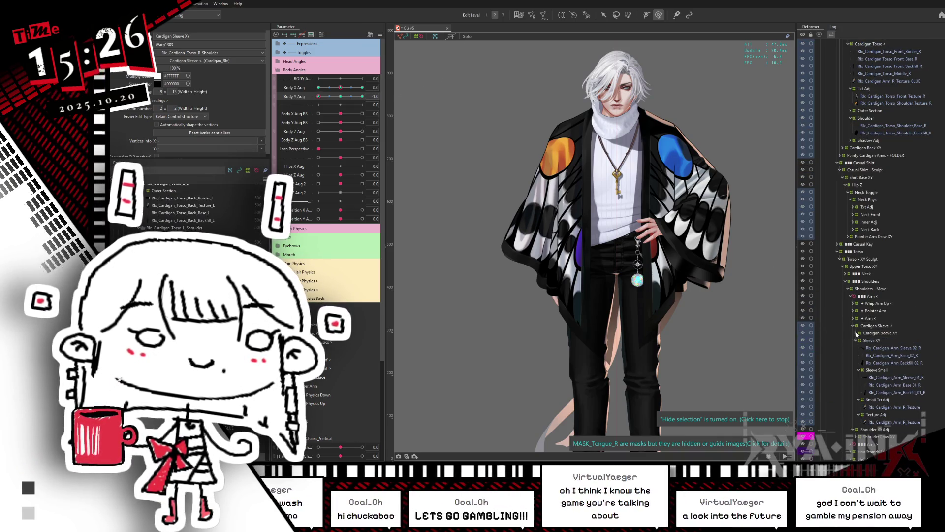
ctrl+click(864, 339)
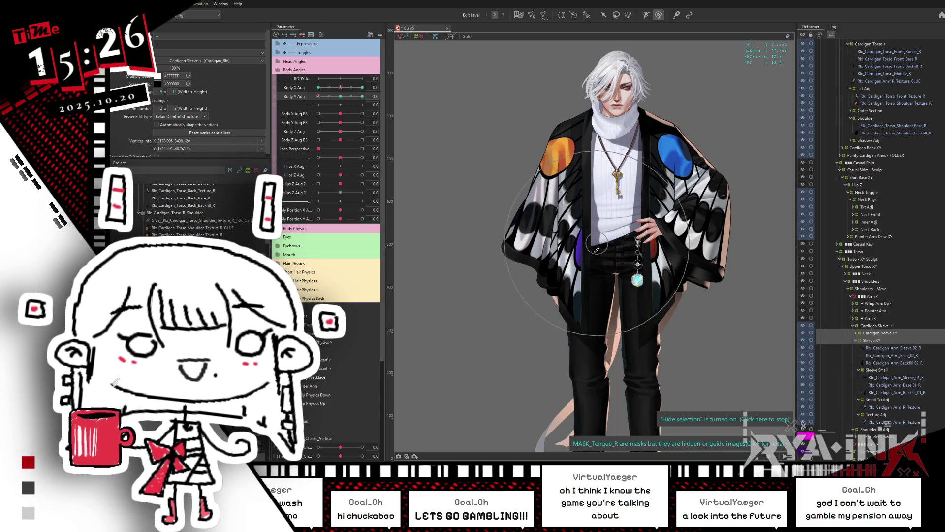
click(597, 262)
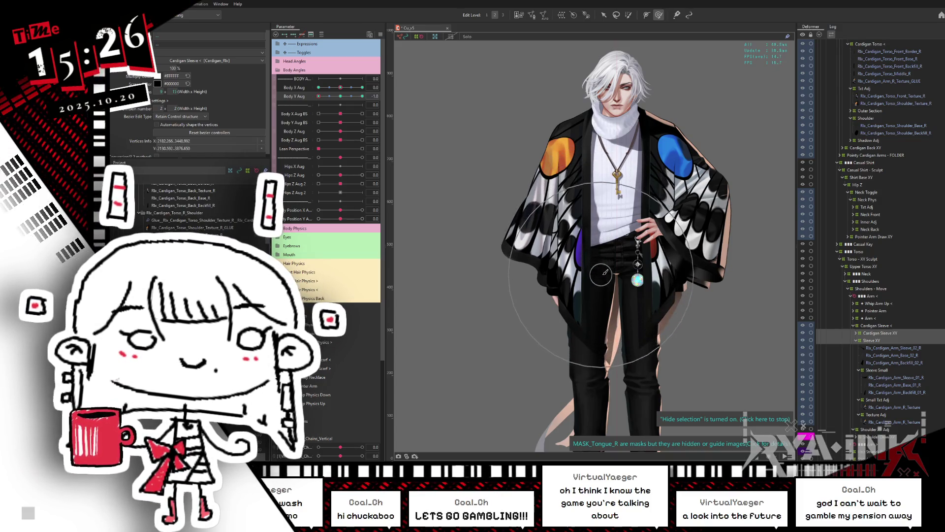
Compare the sleeves at Body Y Aug 0, 1 and -1, then select Small Txt Adj
click(340, 97)
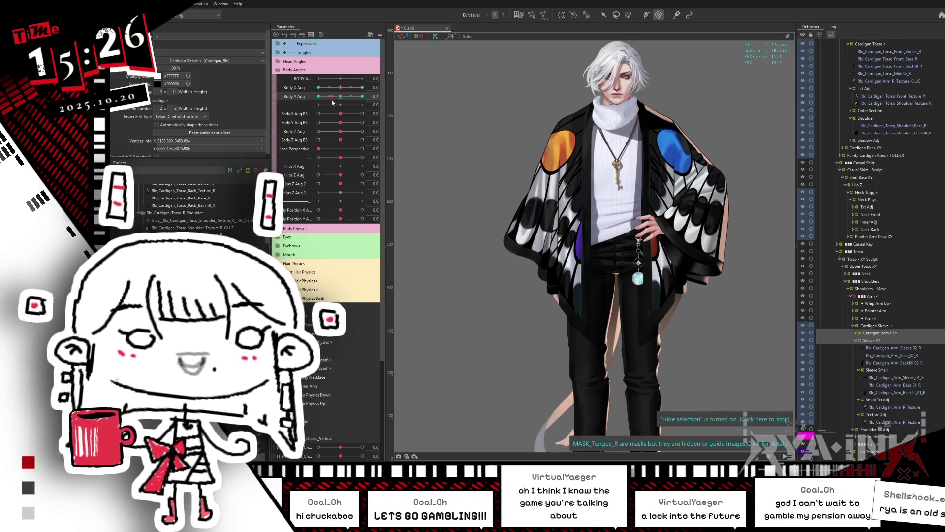
click(362, 96)
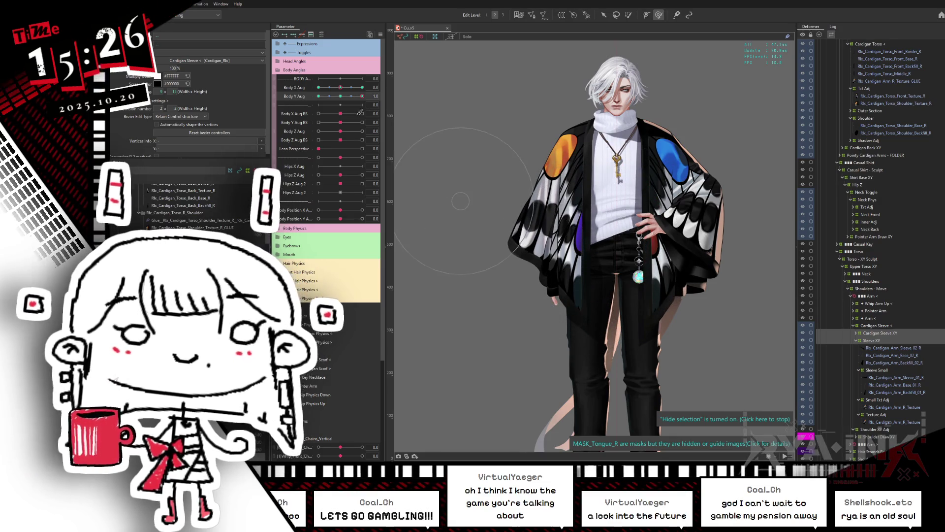
click(328, 96)
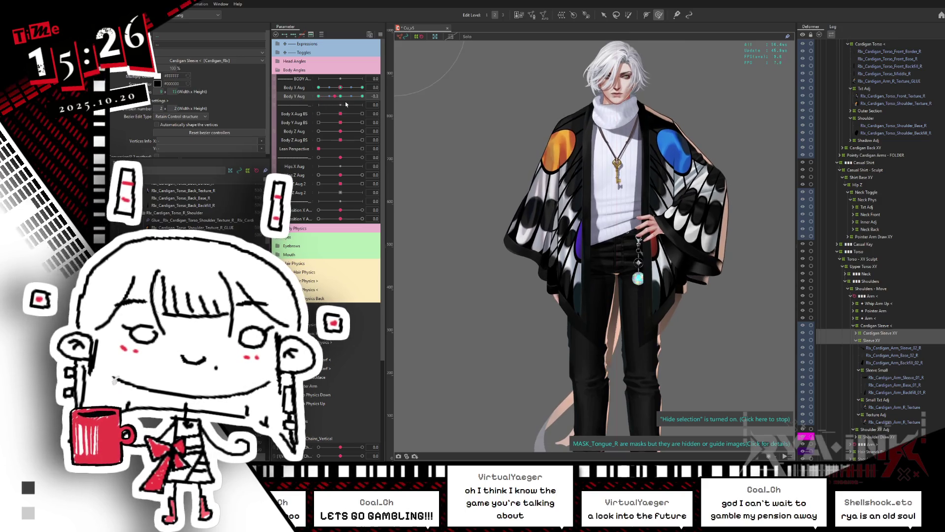
click(362, 96)
click(318, 96)
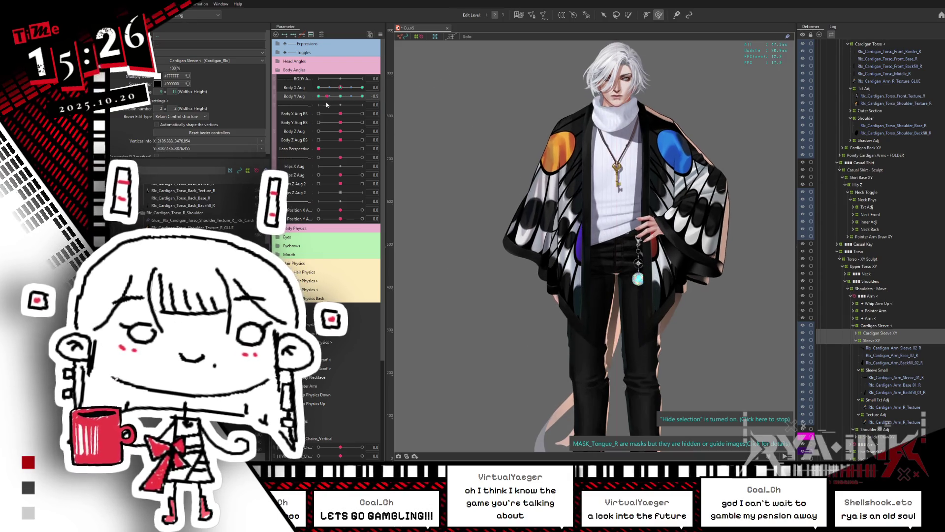
click(363, 96)
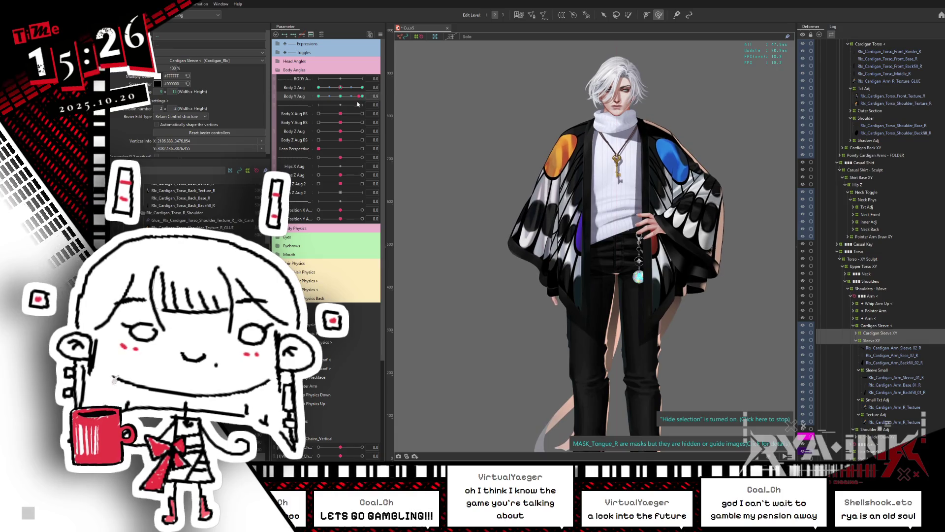
click(319, 96)
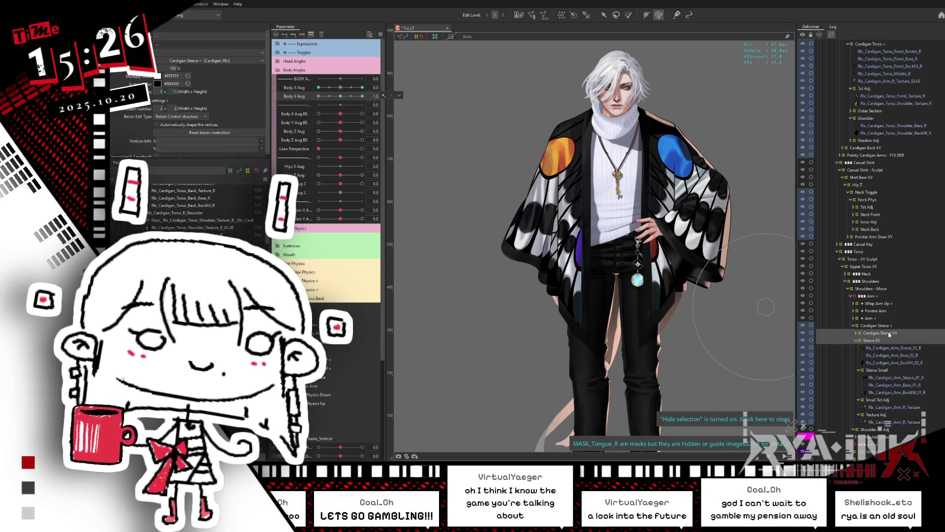
click(885, 400)
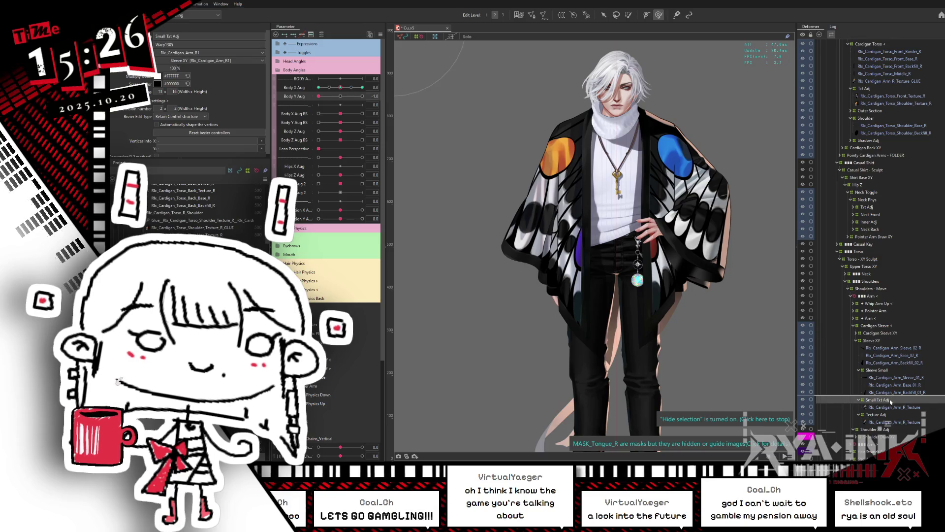
Select the Texture Adj sleeve points and step Body Y Aug through its -1 and 1 keys
key(Down)
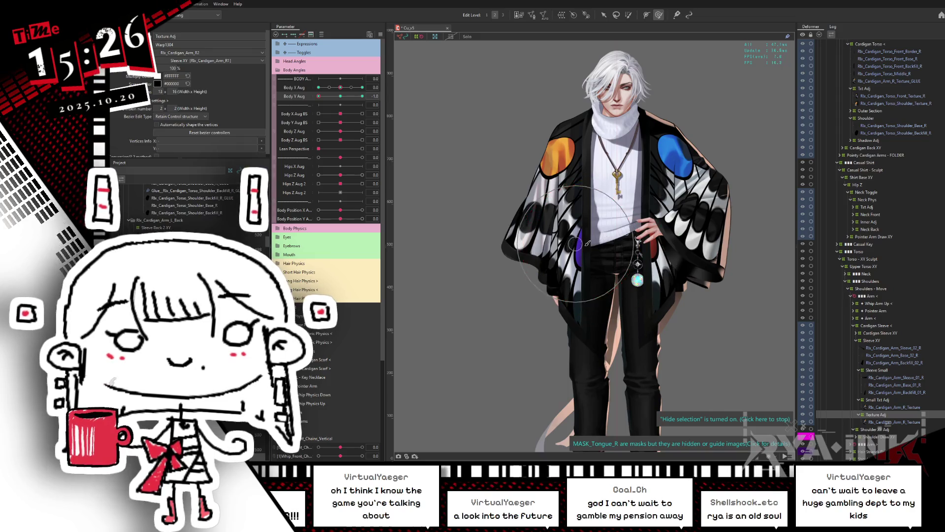
click(570, 236)
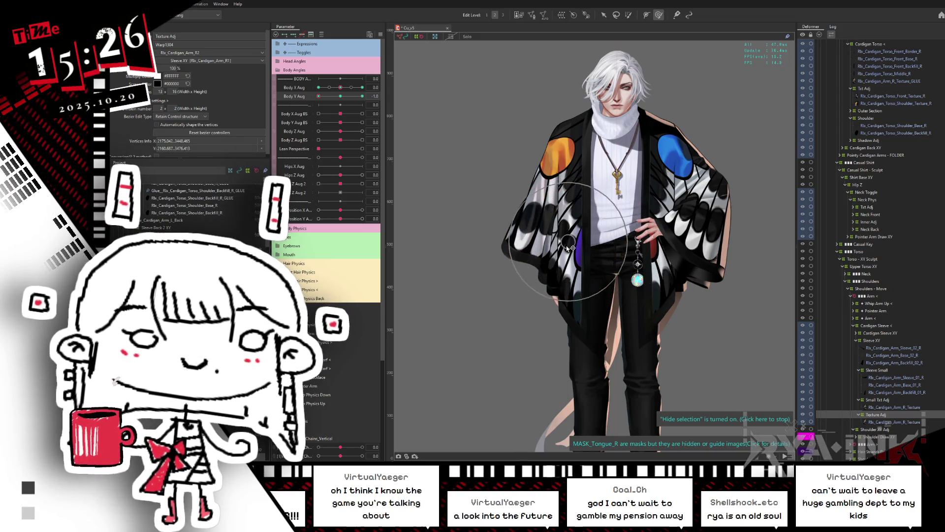
drag(343, 97, 332, 96)
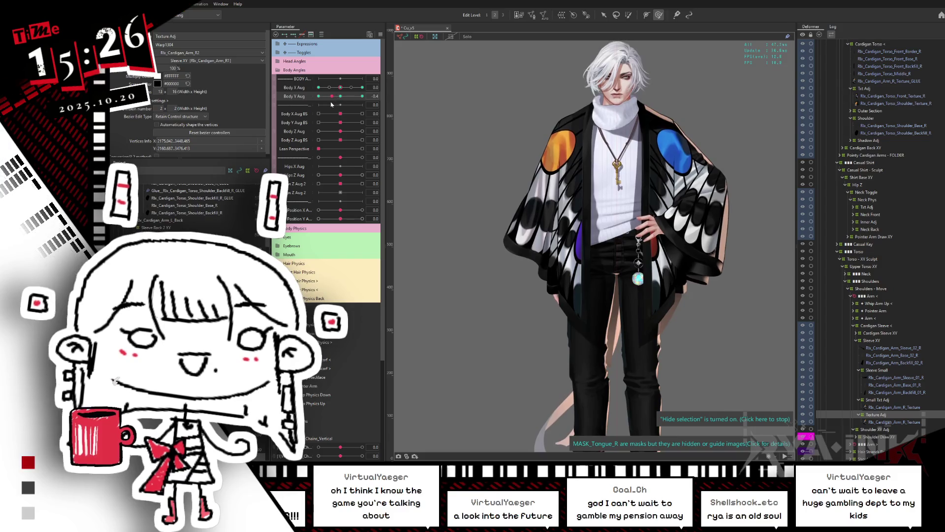
click(362, 96)
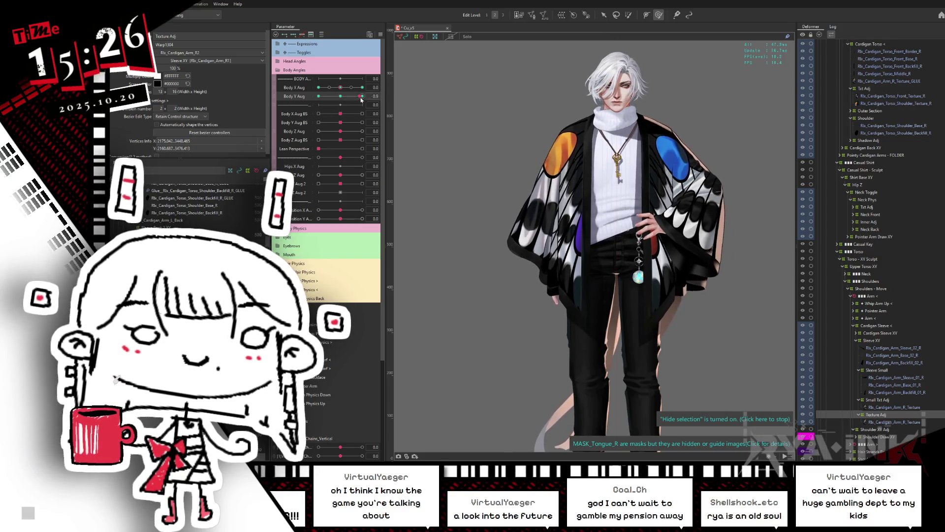
click(318, 96)
click(363, 96)
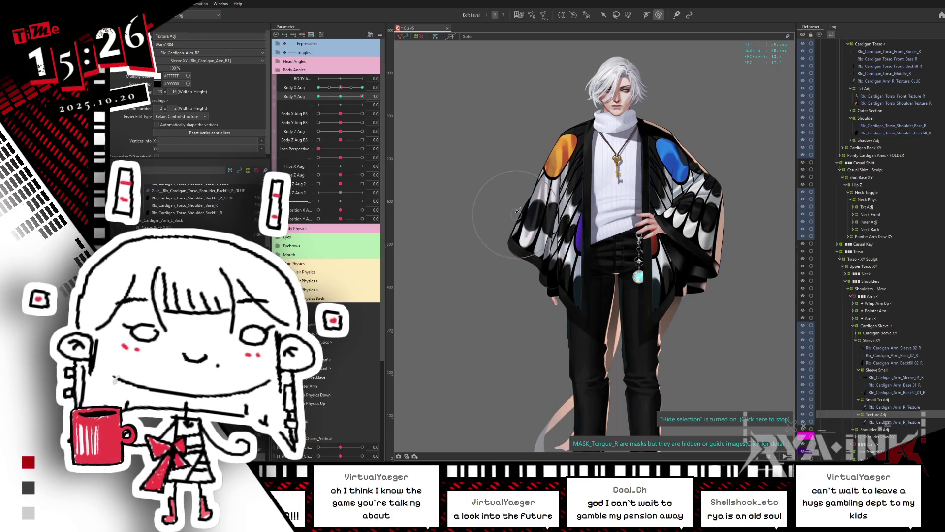
click(352, 96)
mouse_move(352, 97)
mouse_down()
mouse_move(369, 89)
mouse_move(318, 96)
mouse_up()
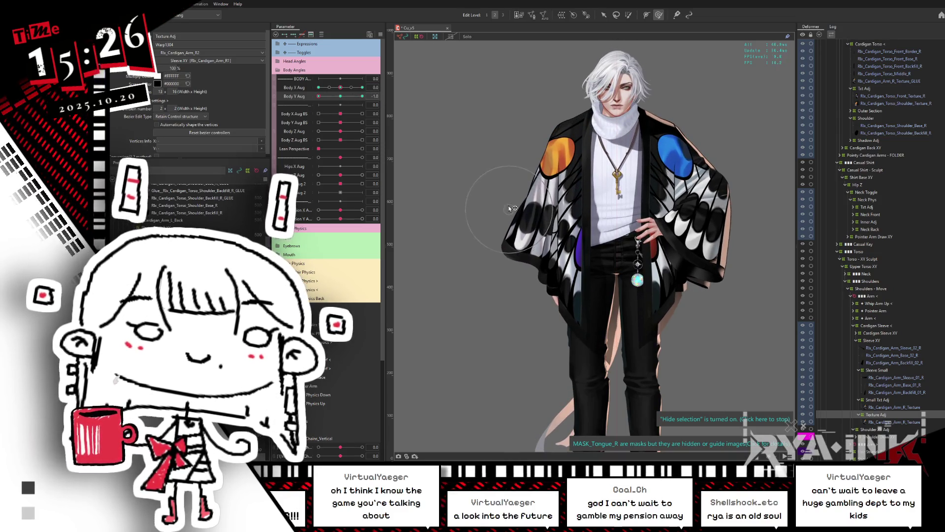
Reset Body Y Aug to 0 and open Synthesize corners for Body X Aug and Body Y Aug
click(340, 96)
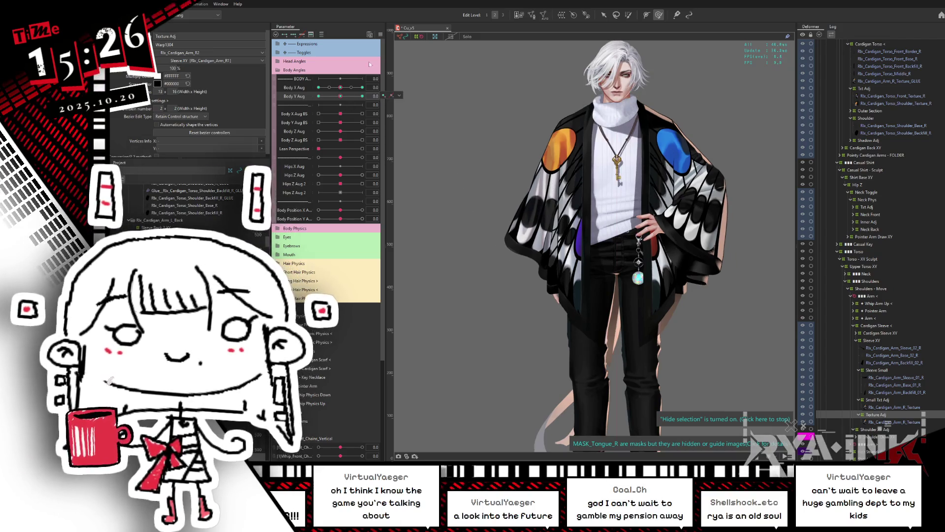
click(379, 36)
click(423, 74)
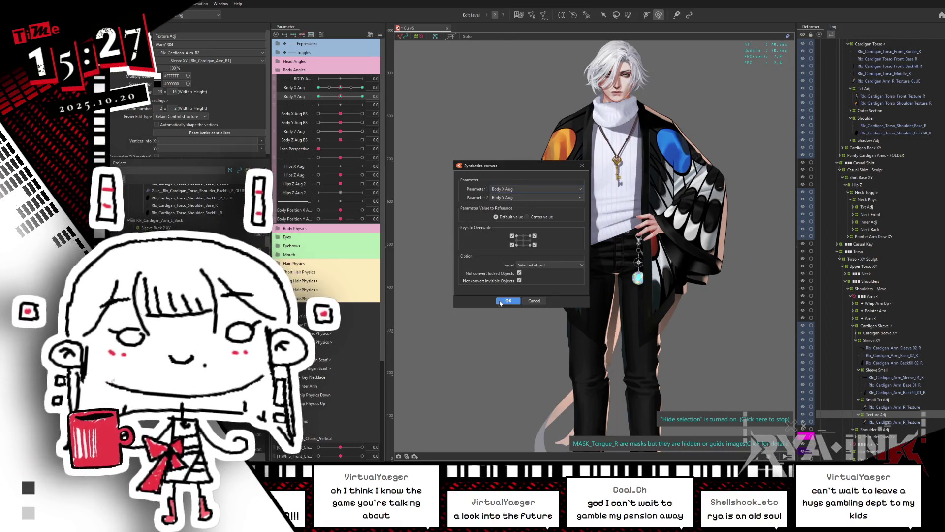
Synthesize Body X/Y Aug corners for Texture Adj, then select Cardigan Sleeve XY and Sleeve XY
click(499, 302)
click(884, 325)
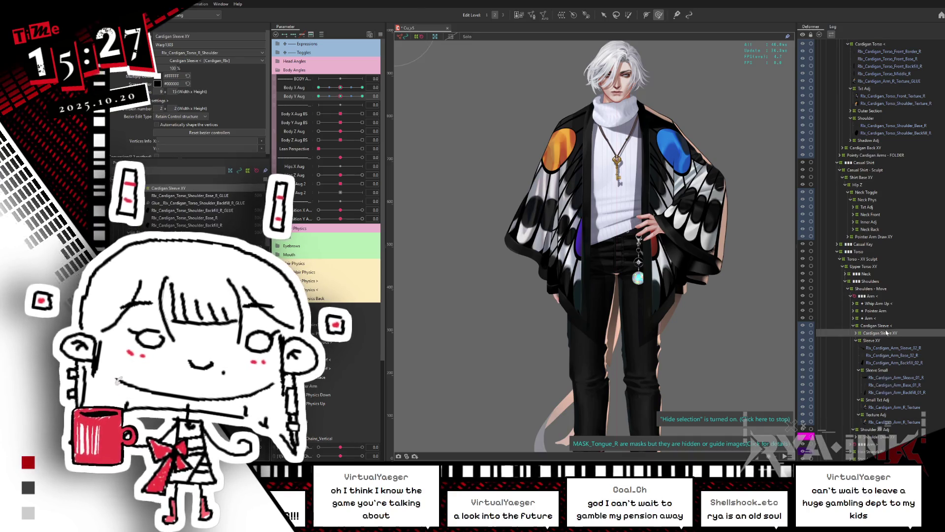
click(892, 333)
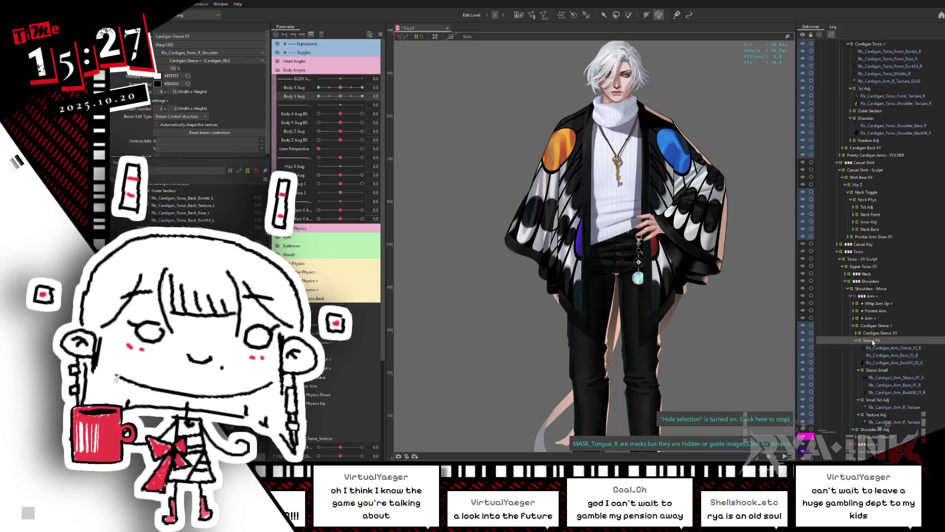
click(856, 340)
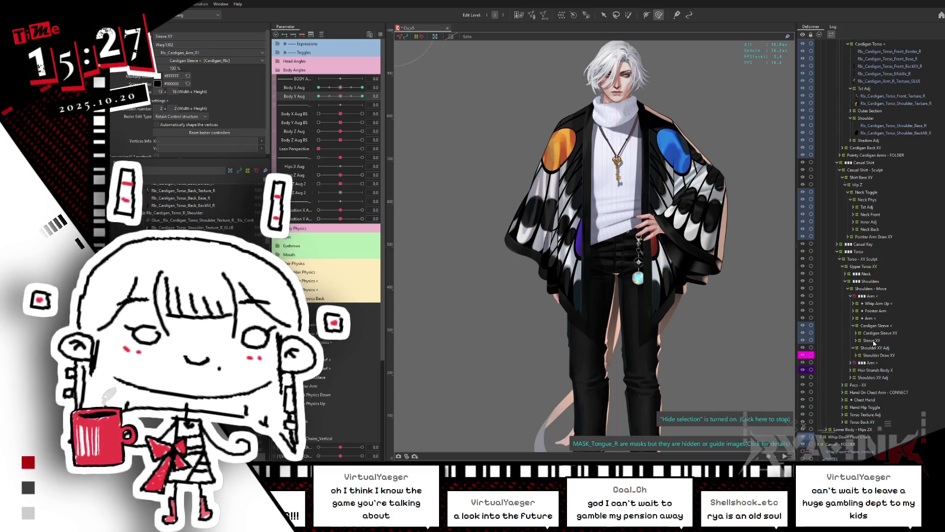
ctrl+click(880, 333)
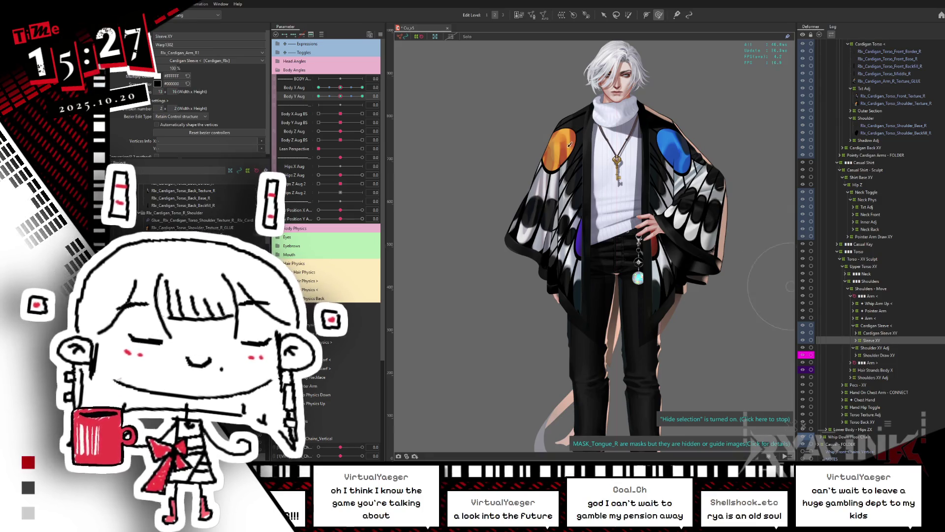
Synthesize Body X Aug and Body Y Aug corner keys for both sleeve deformers
click(381, 34)
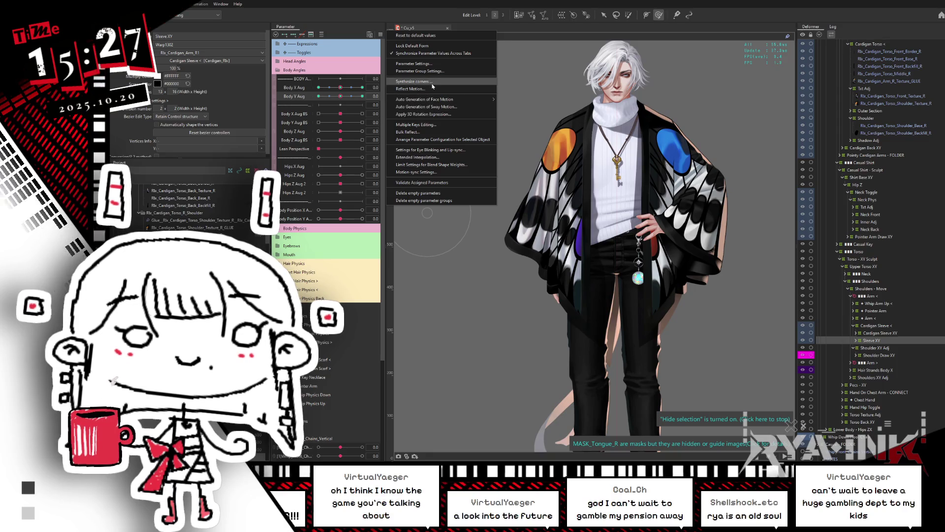
click(414, 81)
click(508, 301)
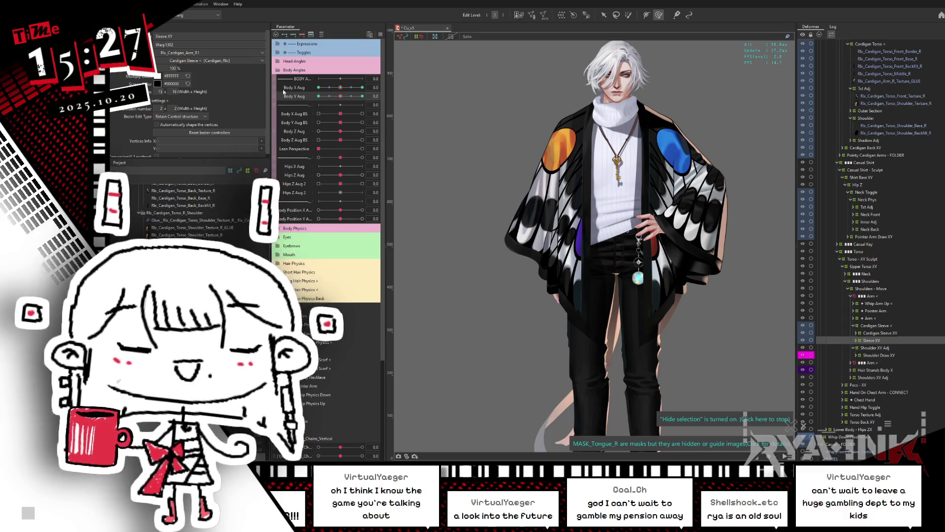
Test the sleeves across Body X Aug and Body Y Aug from -1 to 1, then reset both to 0
mouse_move(343, 89)
mouse_down()
mouse_move(303, 88)
mouse_move(369, 90)
mouse_up()
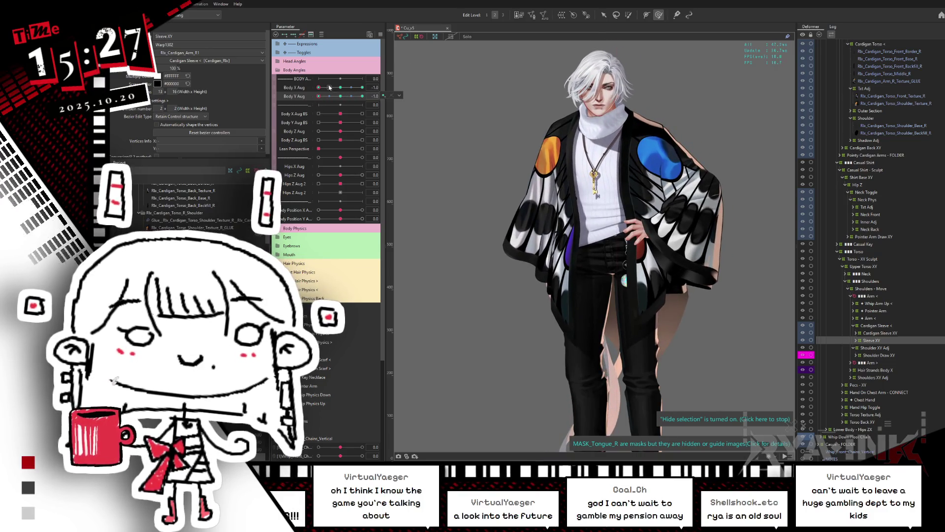
click(329, 87)
drag(336, 90, 367, 85)
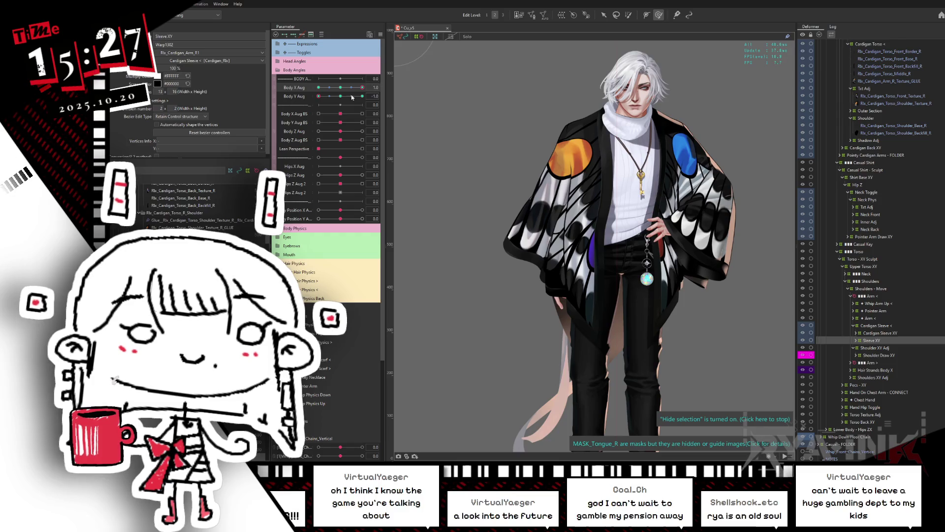
click(358, 96)
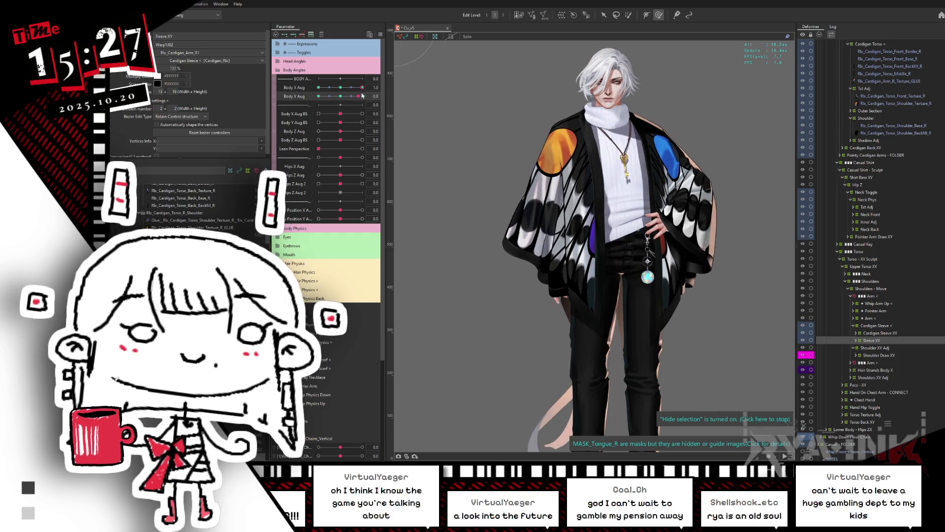
click(327, 96)
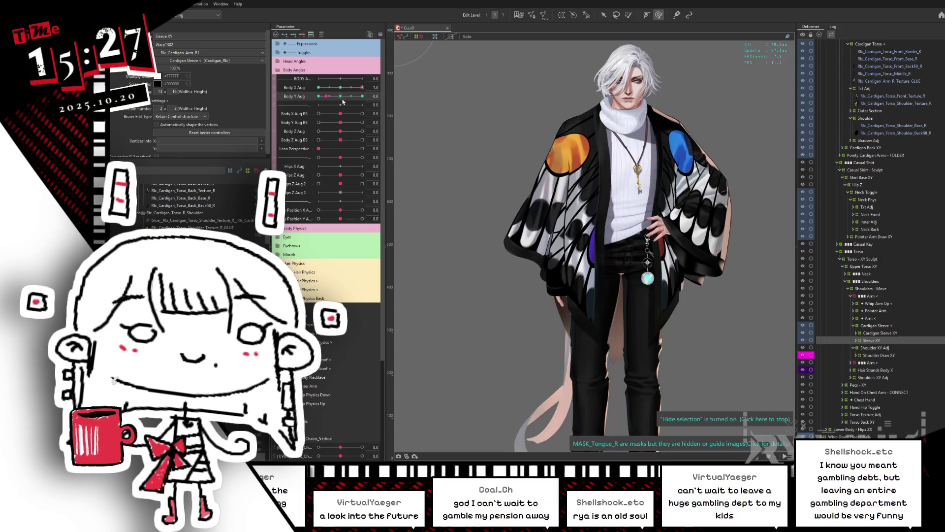
click(361, 96)
click(340, 96)
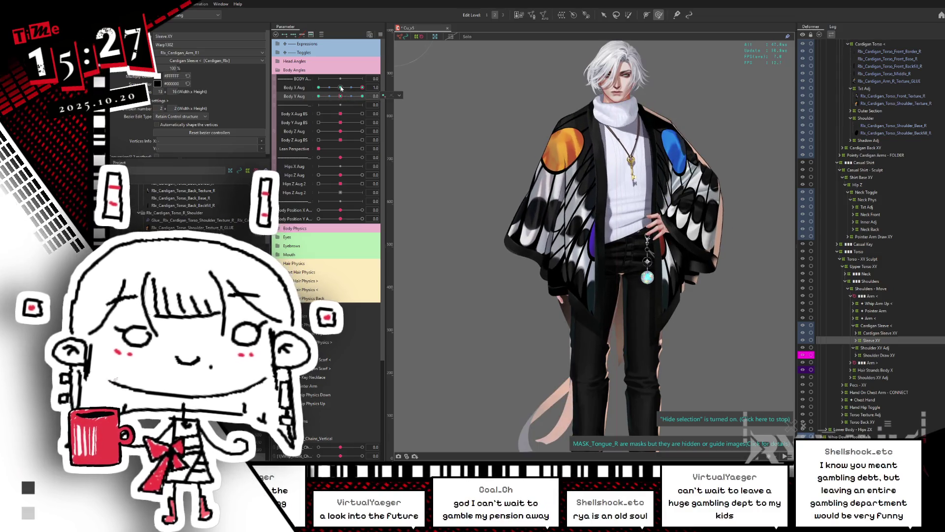
click(340, 88)
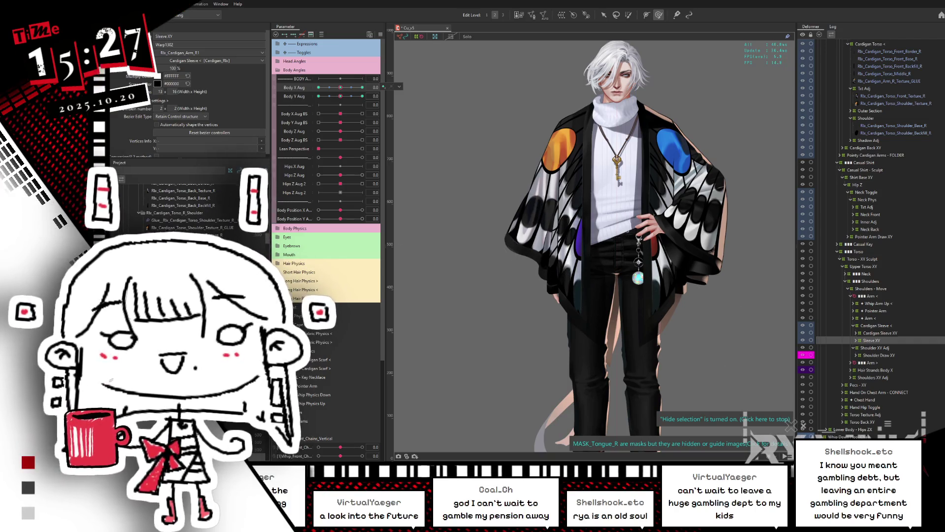
Expand Sleeve XY and select its Sleeve Small and Small Txt Adj deformers
click(876, 334)
click(870, 341)
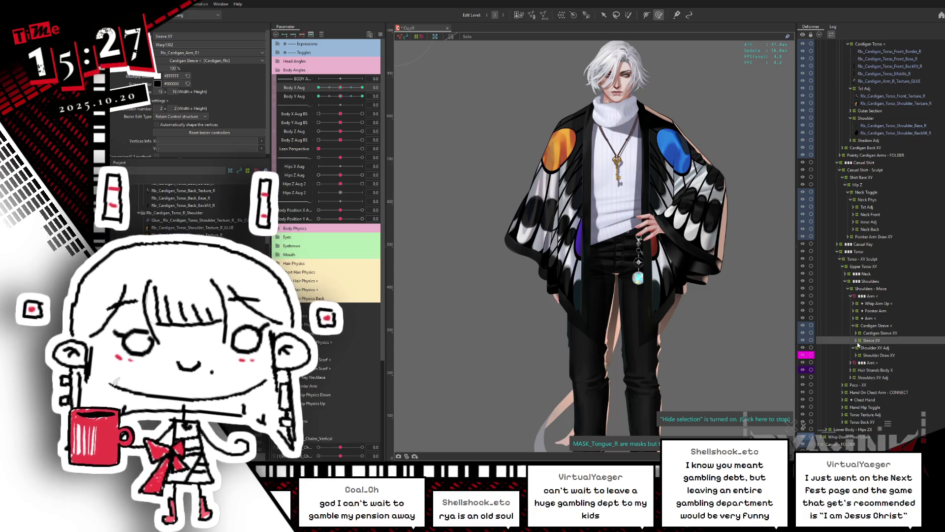
click(856, 341)
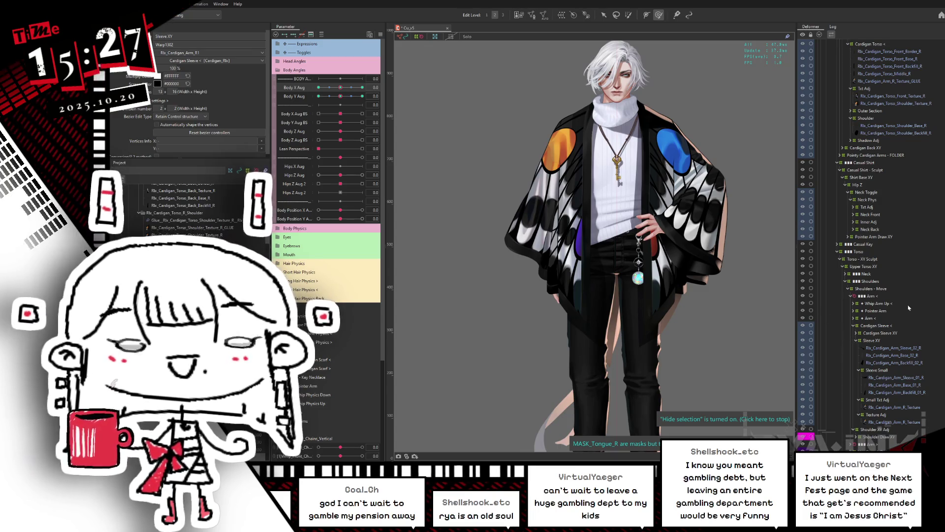
click(879, 370)
click(877, 400)
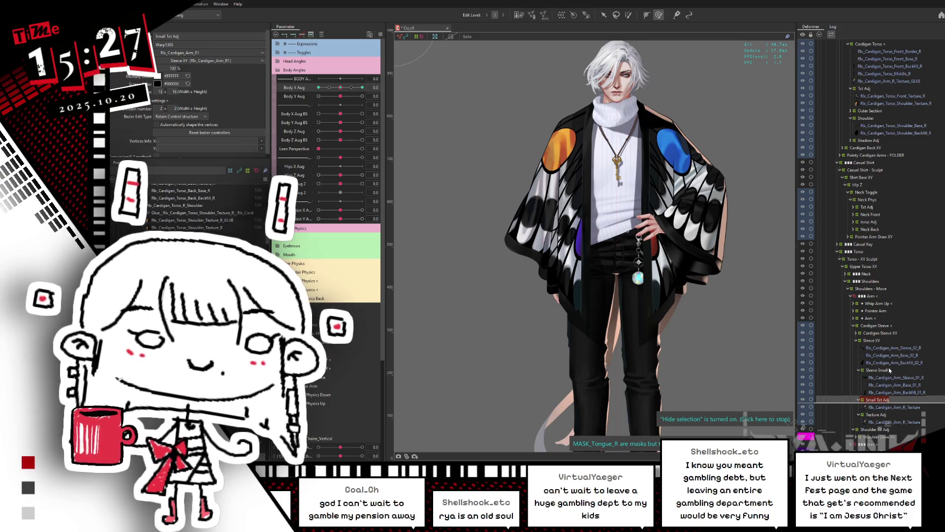
Select the Sleeve Small and Small Txt Adj deformers and preview Body Y Aug and Body X Aug at 1.0
click(890, 370)
ctrl+click(881, 400)
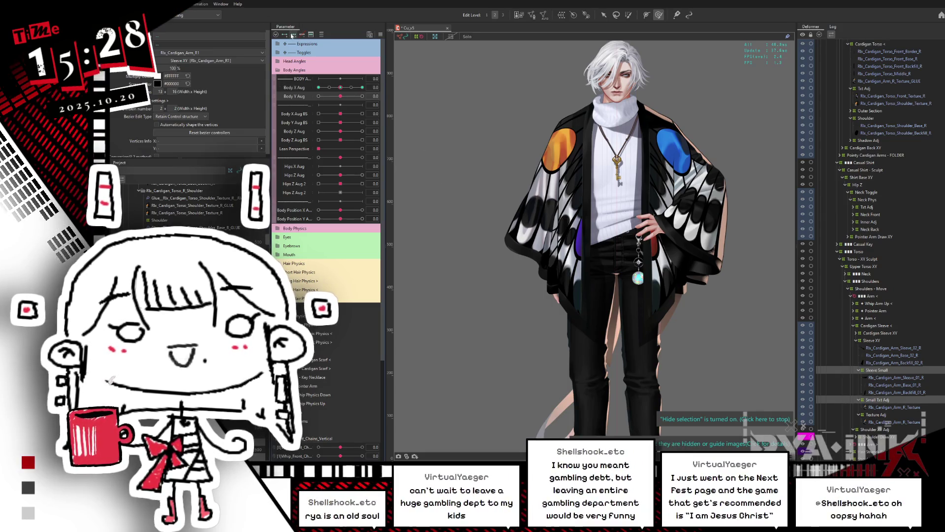
drag(341, 96, 362, 96)
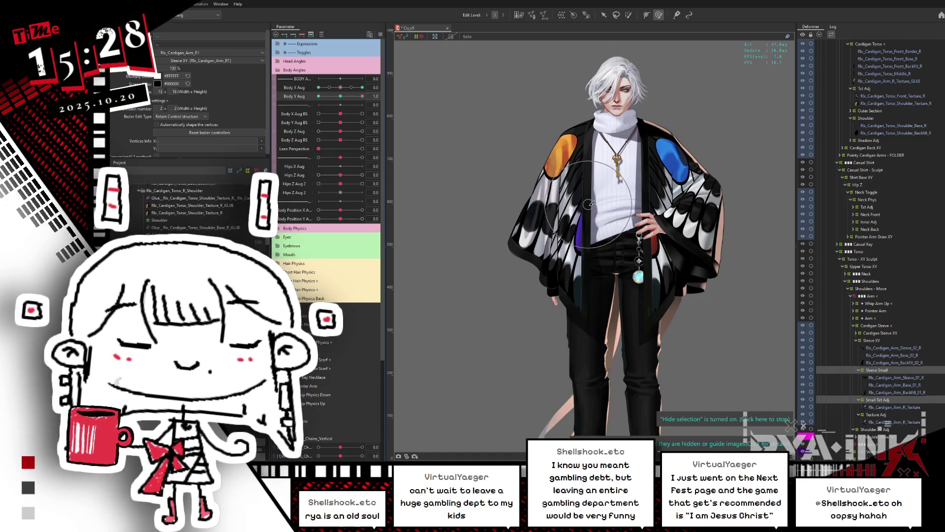
key(b)
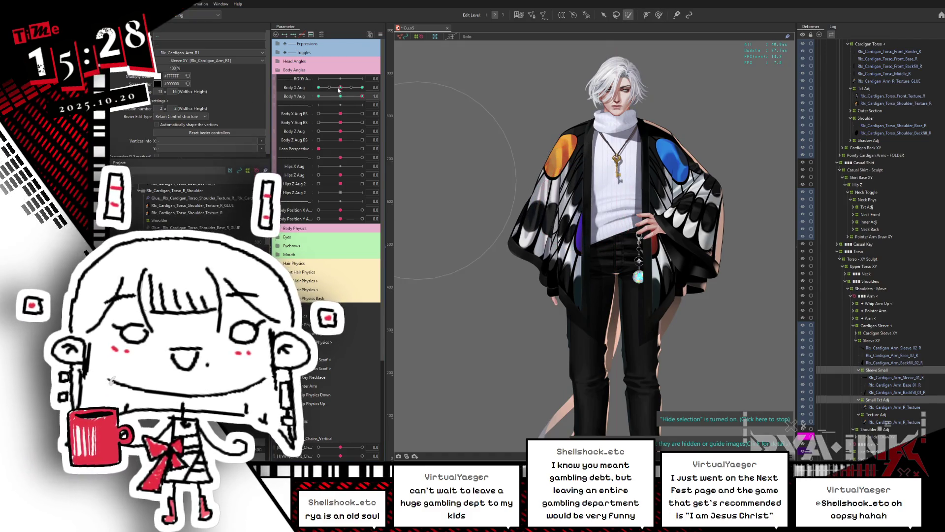
drag(338, 87, 363, 87)
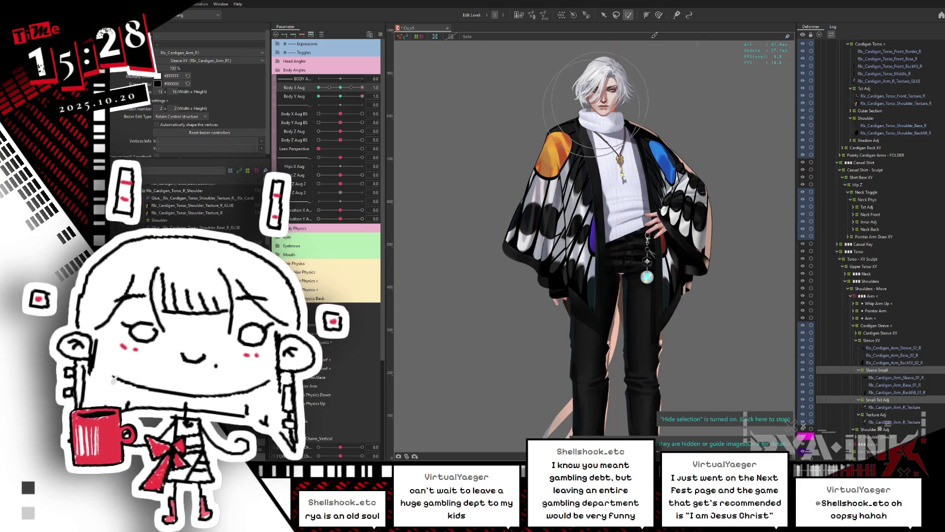
key(shift+b)
Select the left cardigan sleeve's vertices with Body X Aug at 1.0, hiding the selection outline
click(563, 178)
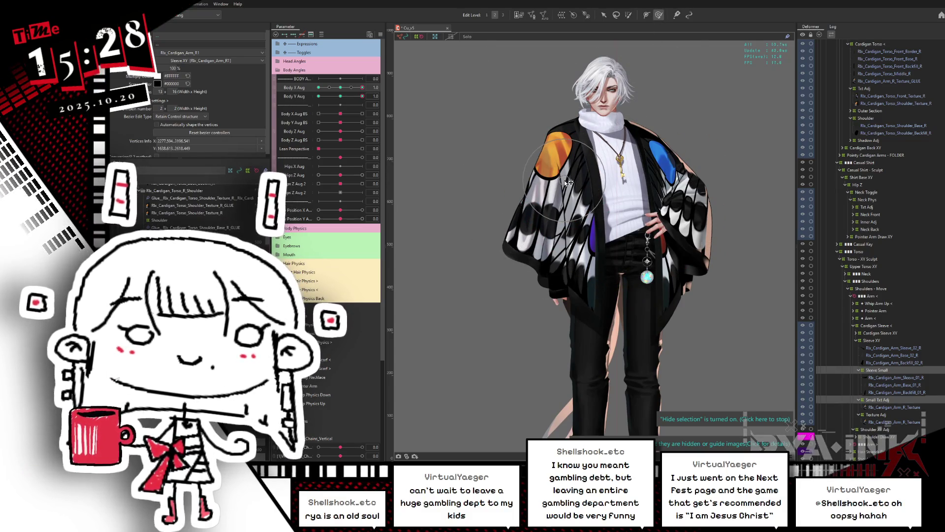
mouse_move(349, 87)
mouse_down()
mouse_move(340, 87)
mouse_move(383, 87)
mouse_move(358, 96)
mouse_up()
click(363, 87)
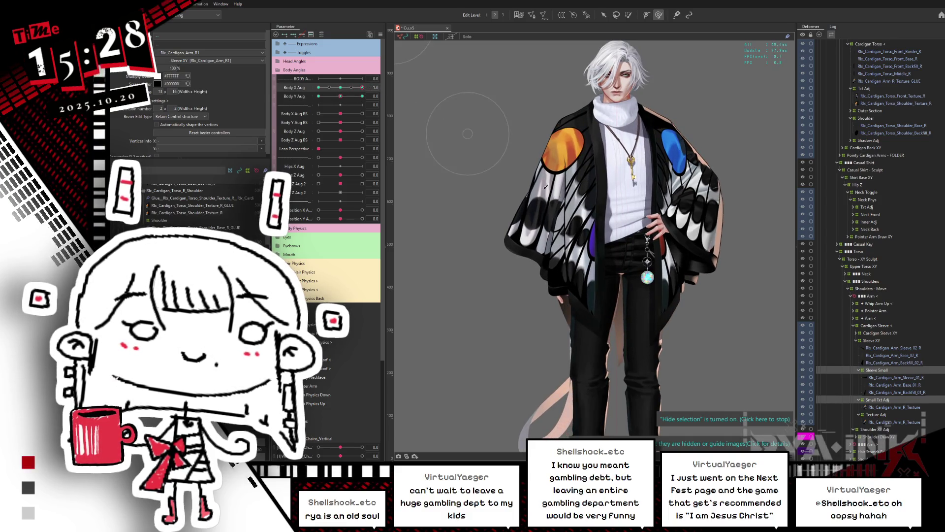
click(564, 163)
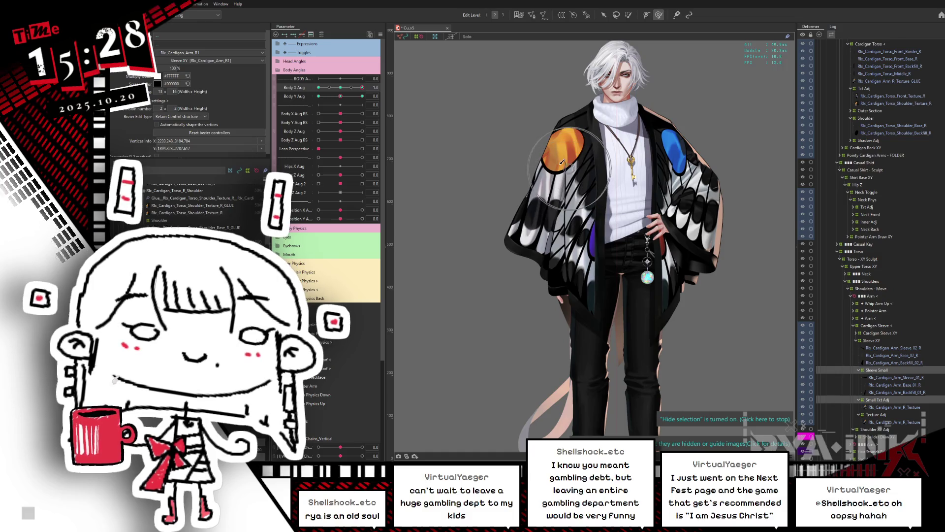
click(455, 202)
click(525, 247)
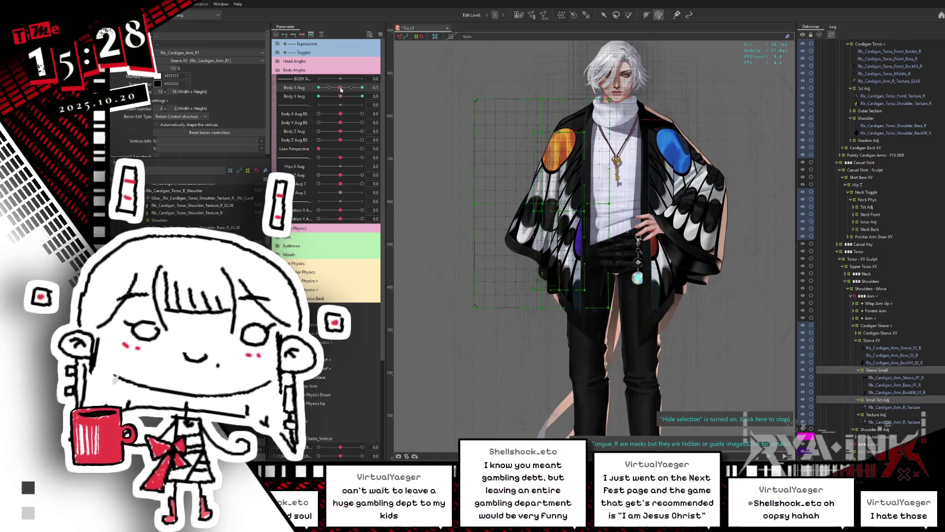
key(ctrl+h)
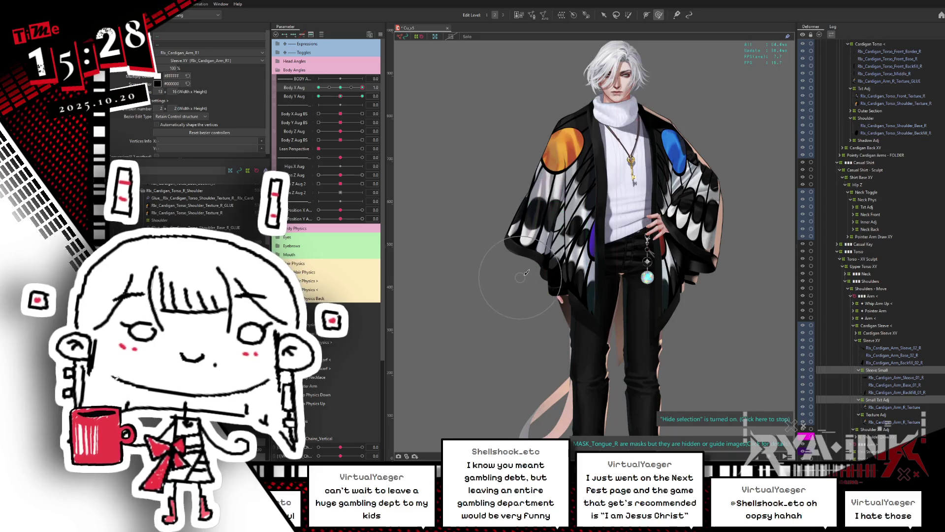
click(522, 226)
click(523, 226)
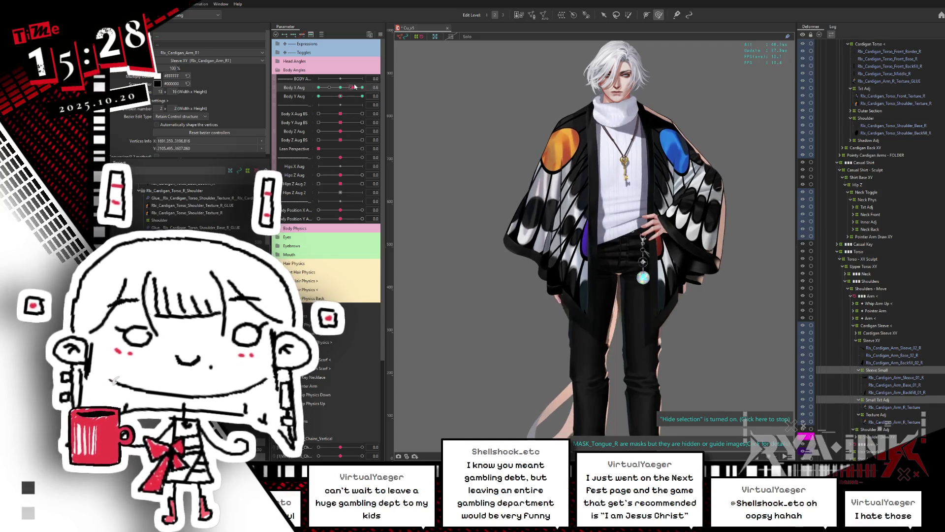
Check the sleeve across Body Y Aug at 1.0, 0.6 and -1.0, then return it to neutral
drag(340, 96, 362, 96)
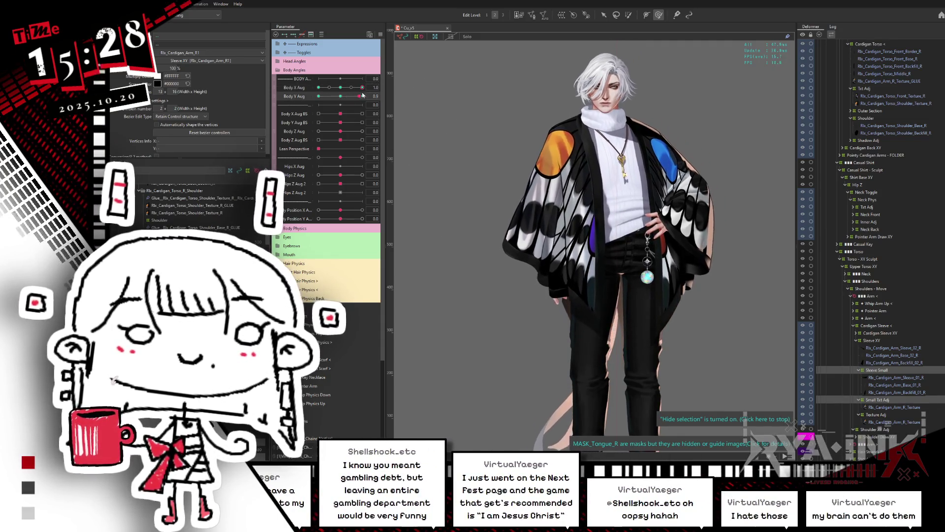
click(529, 207)
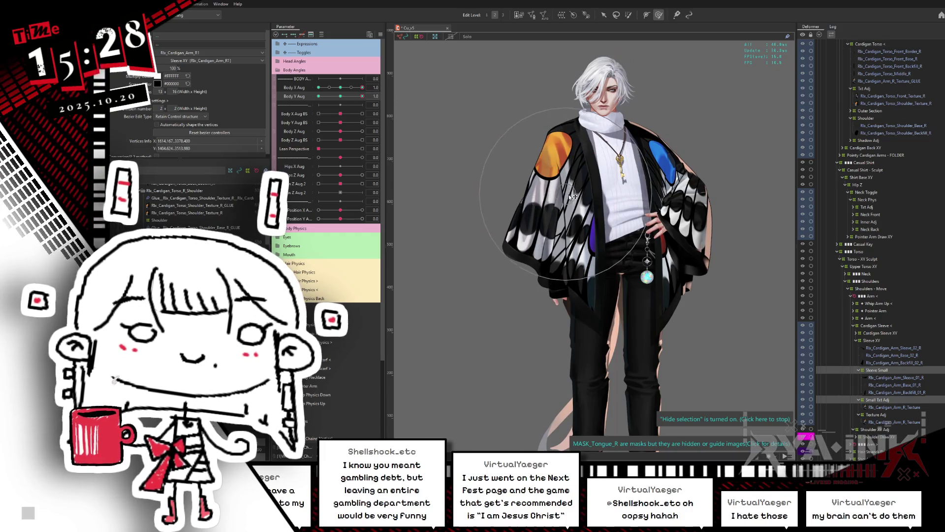
mouse_move(362, 96)
mouse_down()
mouse_move(319, 96)
mouse_move(334, 87)
mouse_move(319, 87)
mouse_up()
click(552, 260)
click(340, 96)
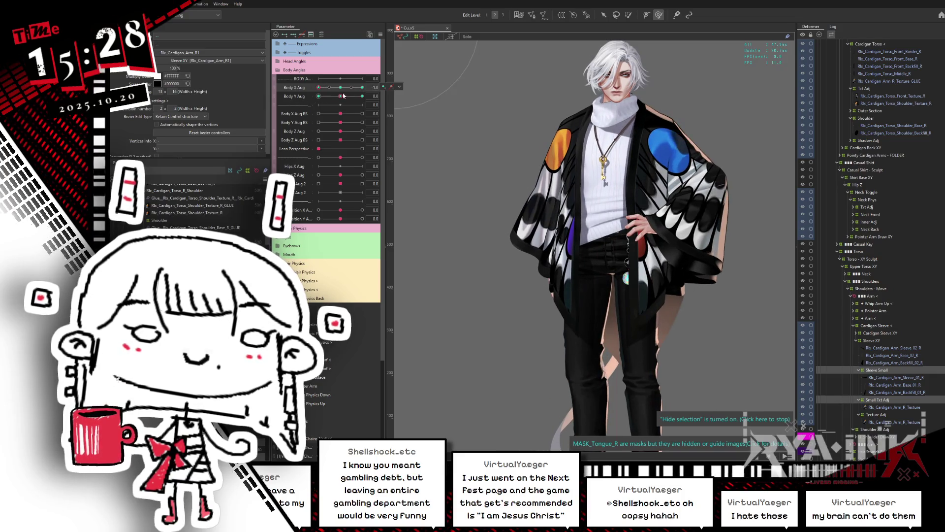
click(340, 87)
click(318, 96)
click(362, 96)
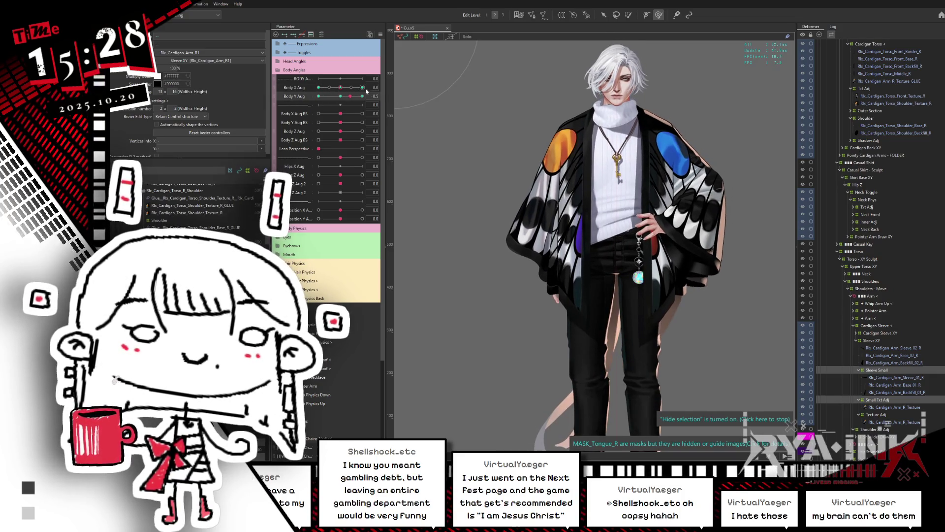
click(340, 96)
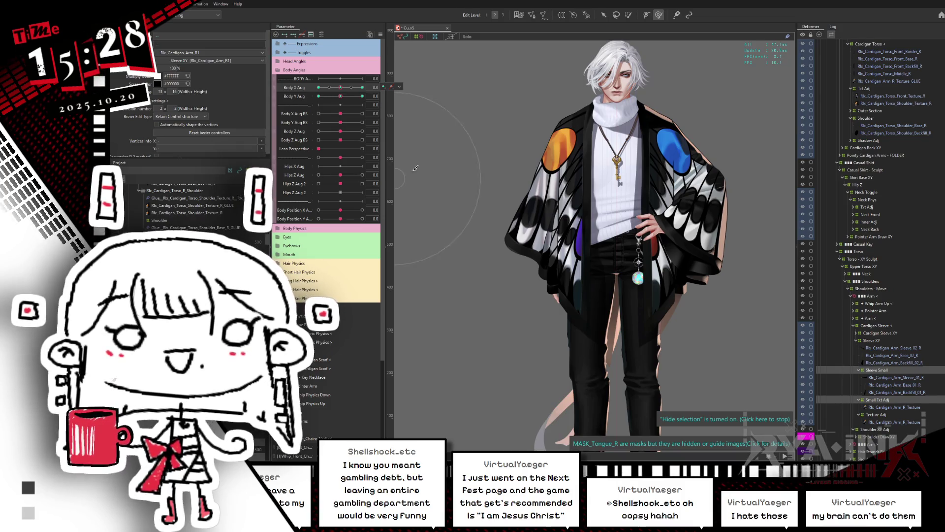
Check the sleeve at Body X Aug -1.0 and -0.2, then save the model
drag(342, 87, 318, 87)
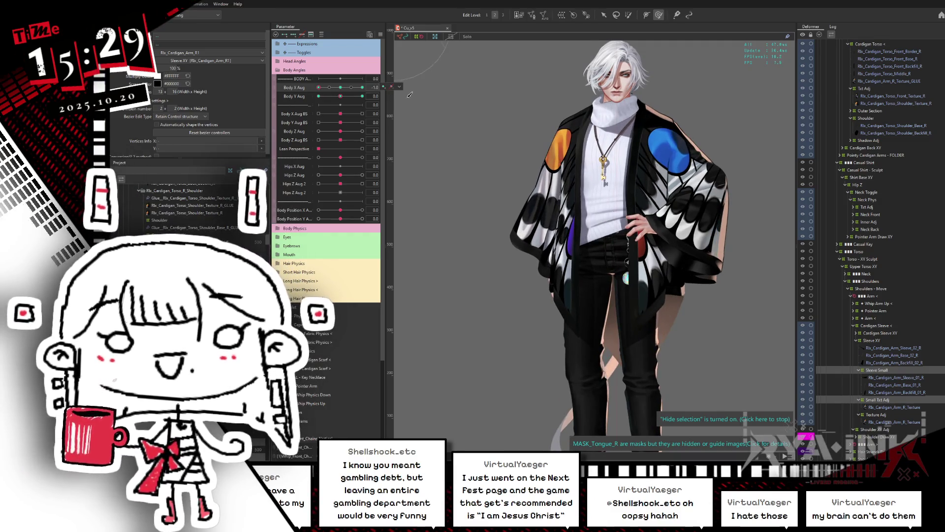
mouse_move(342, 88)
mouse_down()
mouse_move(335, 90)
mouse_move(357, 92)
mouse_move(325, 98)
mouse_move(378, 88)
mouse_move(308, 111)
mouse_up()
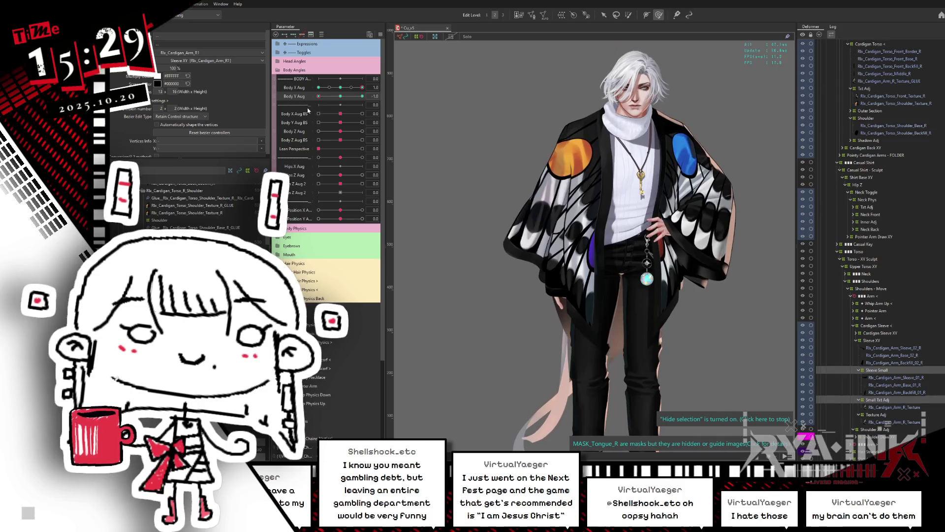
key(ctrl+s)
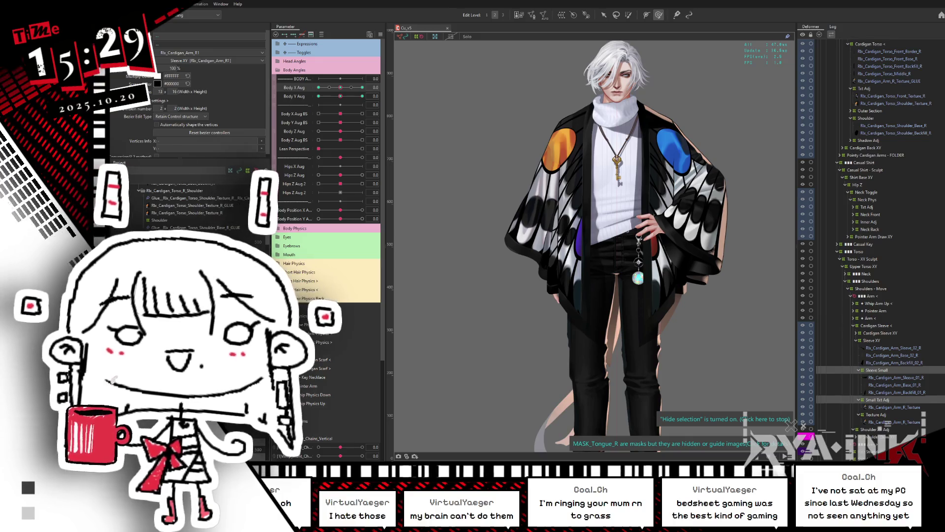
Drag Body X Aug to preview the body turn, then save with Ctrl+S
mouse_move(340, 87)
mouse_down()
mouse_move(373, 85)
mouse_move(295, 98)
mouse_up()
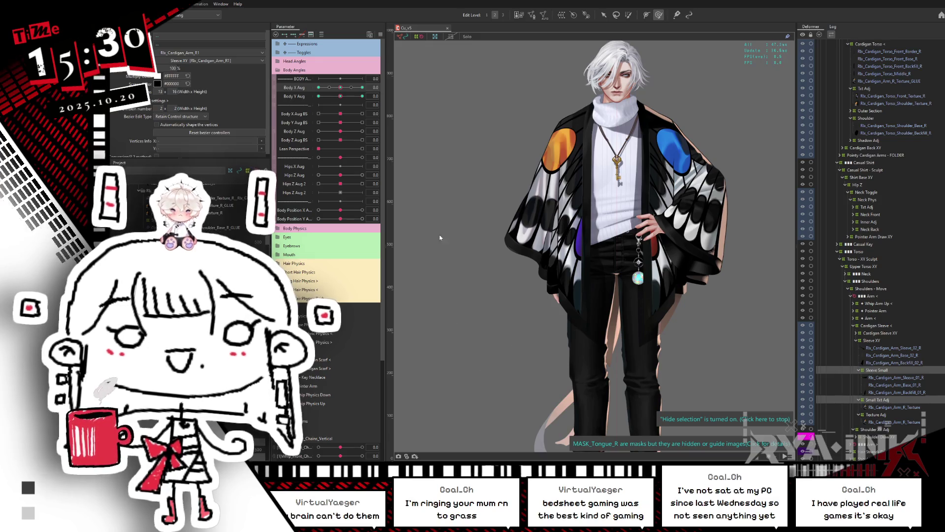
key(ctrl+s)
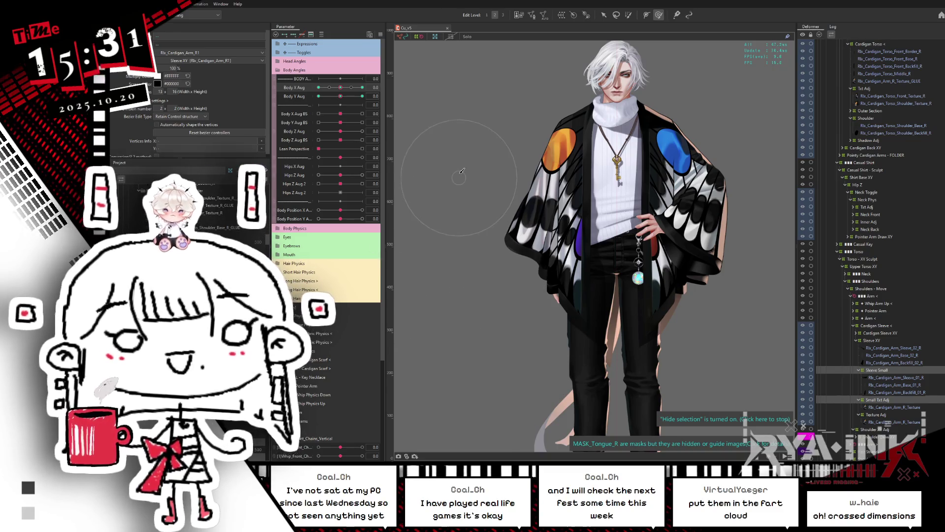
Turn Body X Aug to 1.0 and back to 0, save, and expand the Toggles parameter group
click(344, 88)
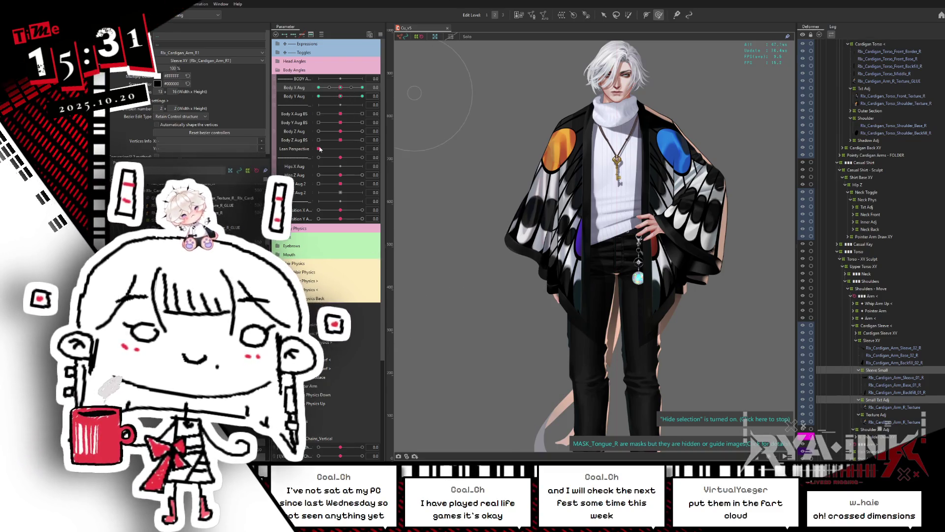
drag(343, 87, 363, 87)
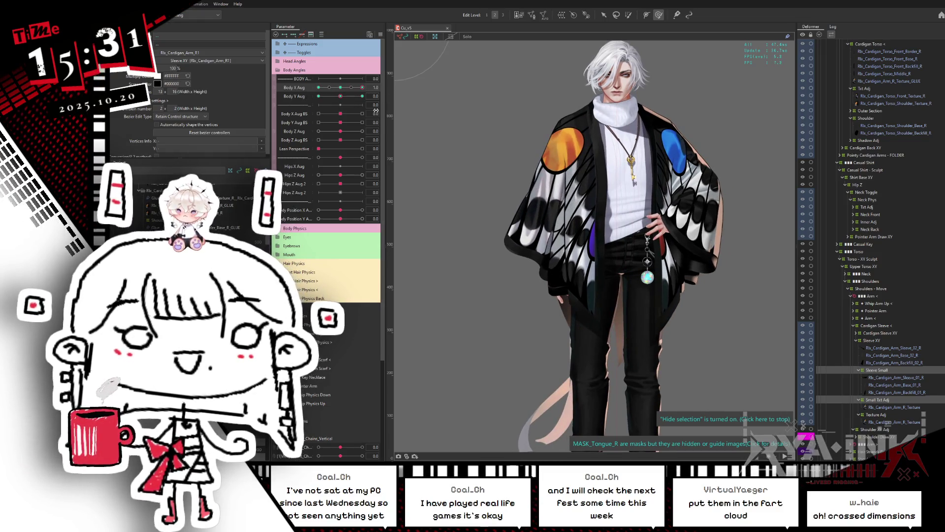
click(340, 88)
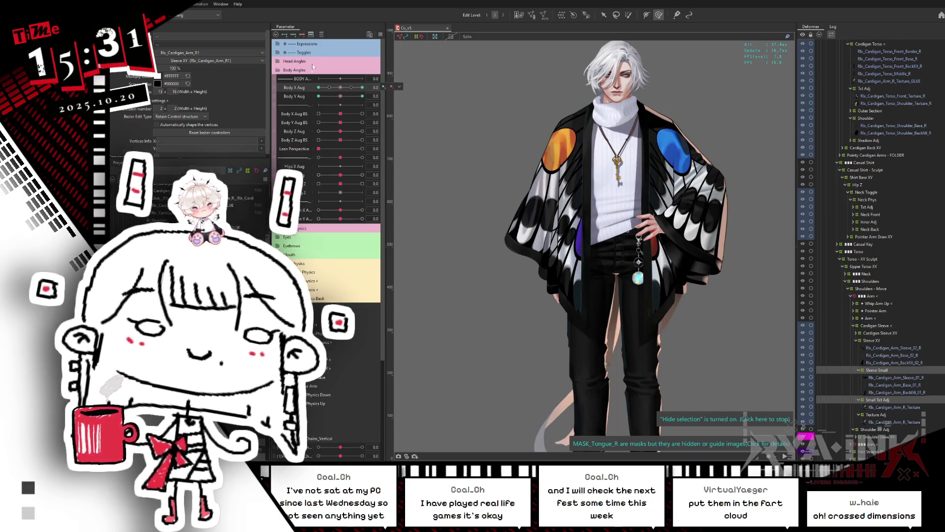
key(ctrl+s)
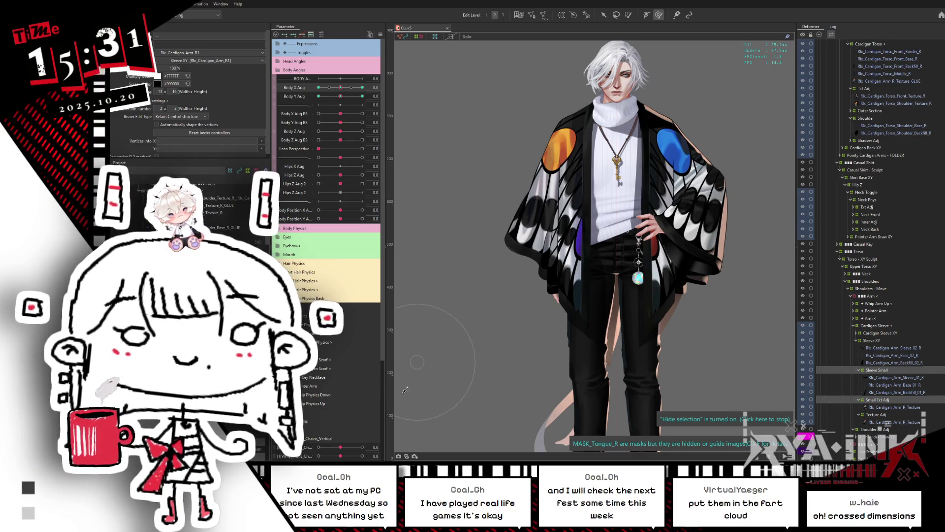
click(295, 52)
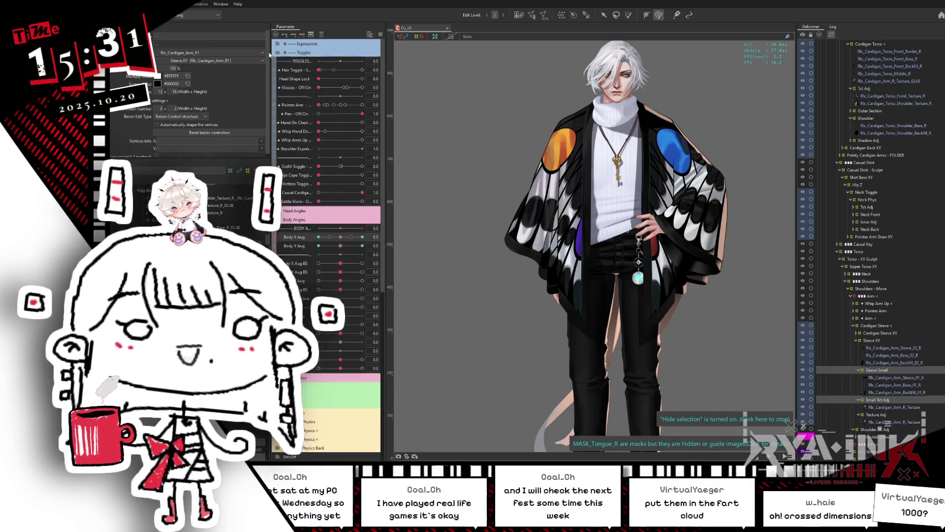
Set Outfit Toggle and Whip Arms Up to 1.0, then undo to bring back the sword-sleeve arm pose
click(363, 166)
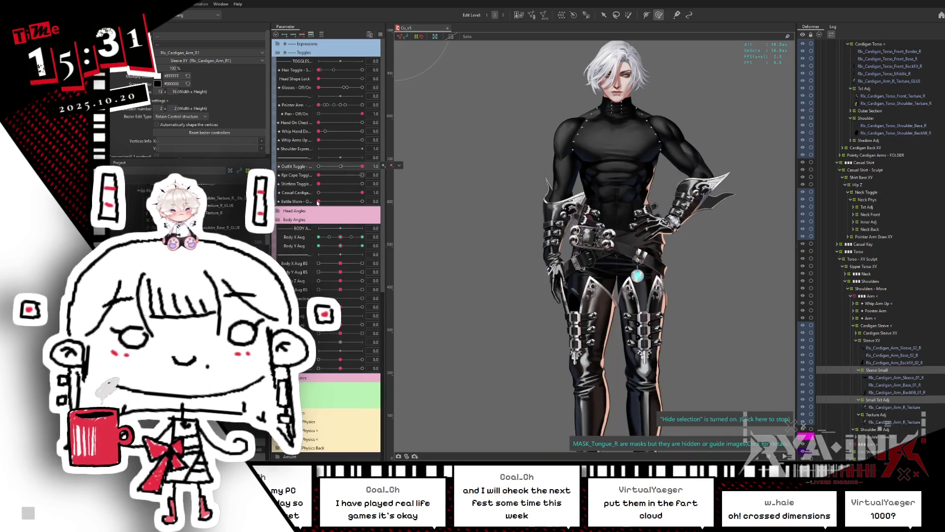
click(363, 141)
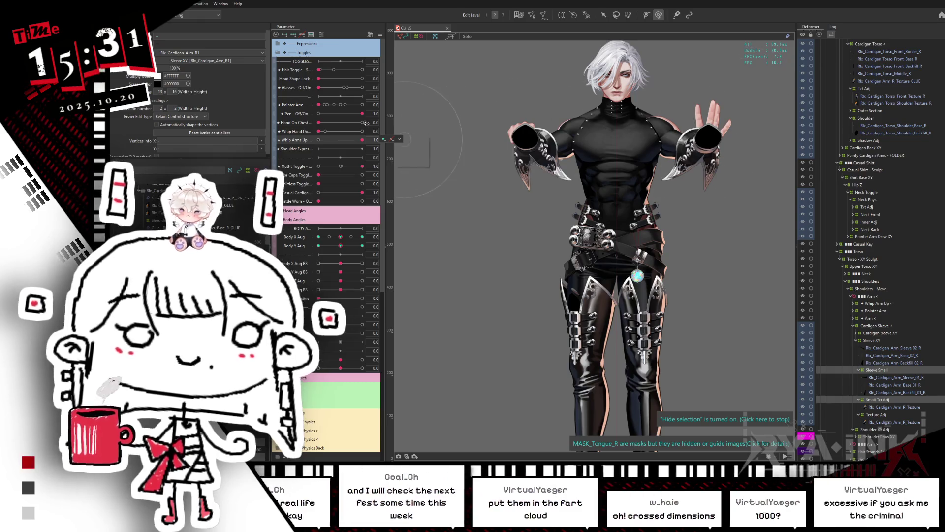
click(400, 140)
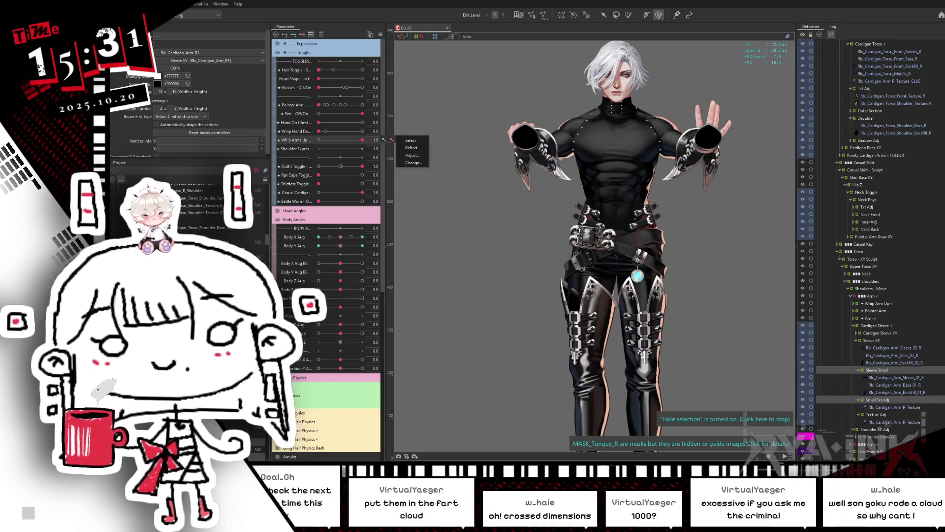
key(Escape)
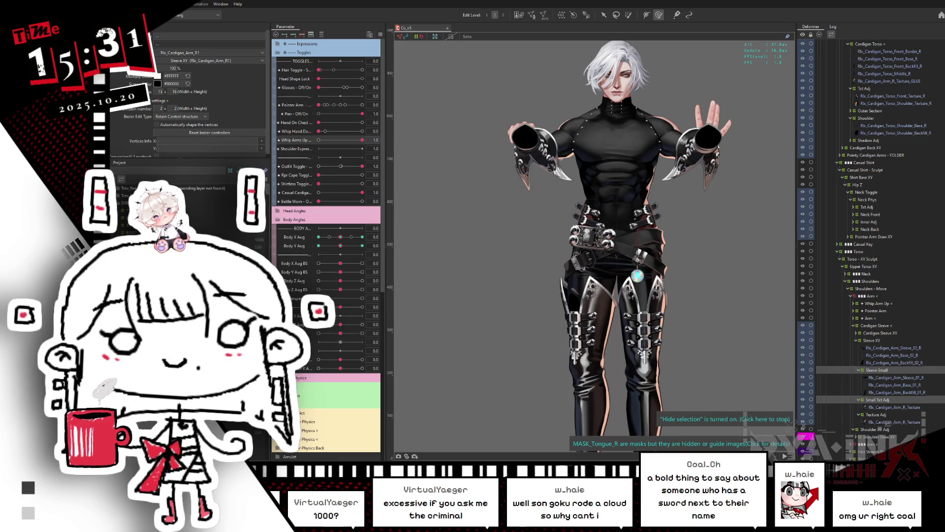
key(ctrl+z)
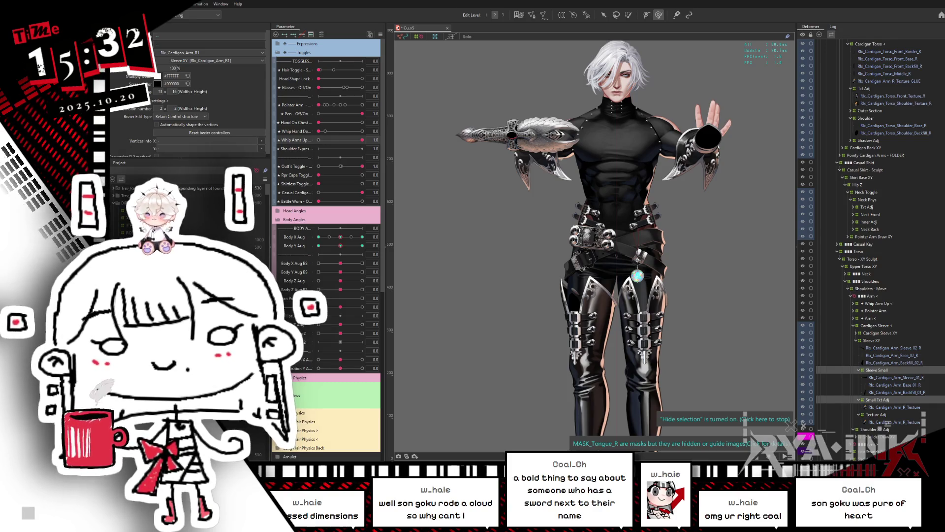
Zoom in and pick the whip sleeve wrist art mesh under the right hand using Object at Cursor
scroll(714, 123, up, 2)
right_click(716, 130)
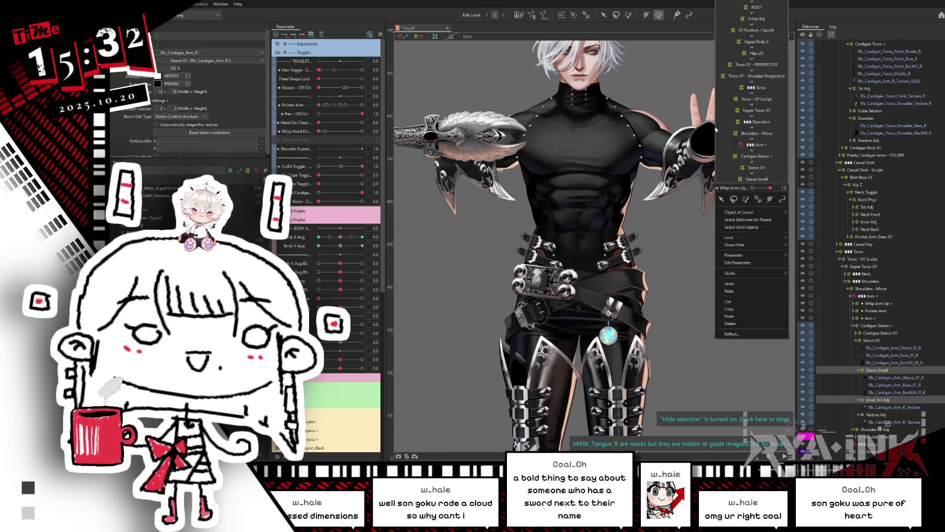
mouse_move(763, 212)
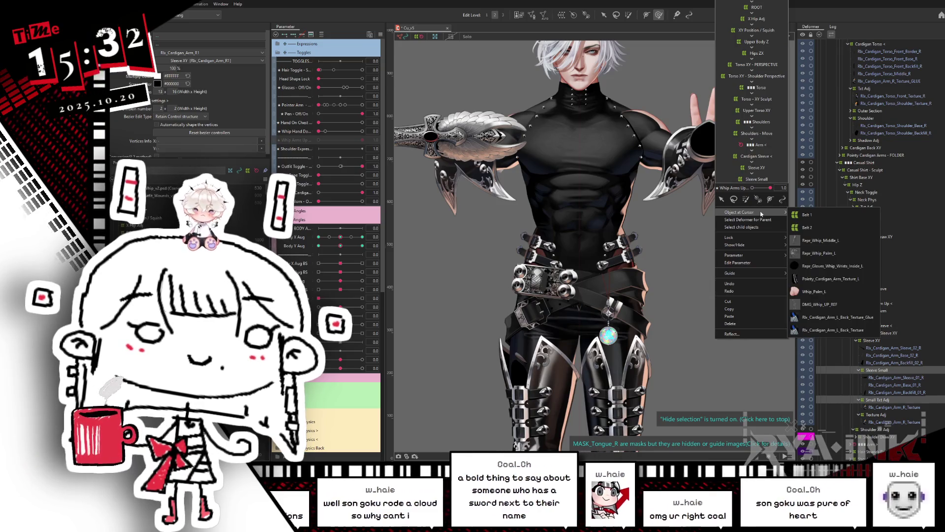
click(836, 266)
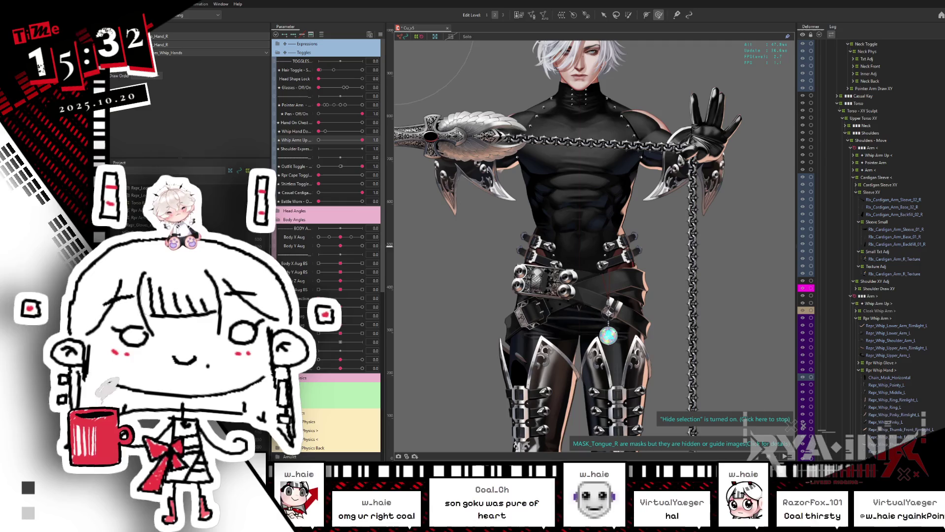
Select meshes Repr_Whip_Pointy_R through Repr_Whip_Palm_R under Rpr Whip Hand and toggle Hide selection
click(882, 214)
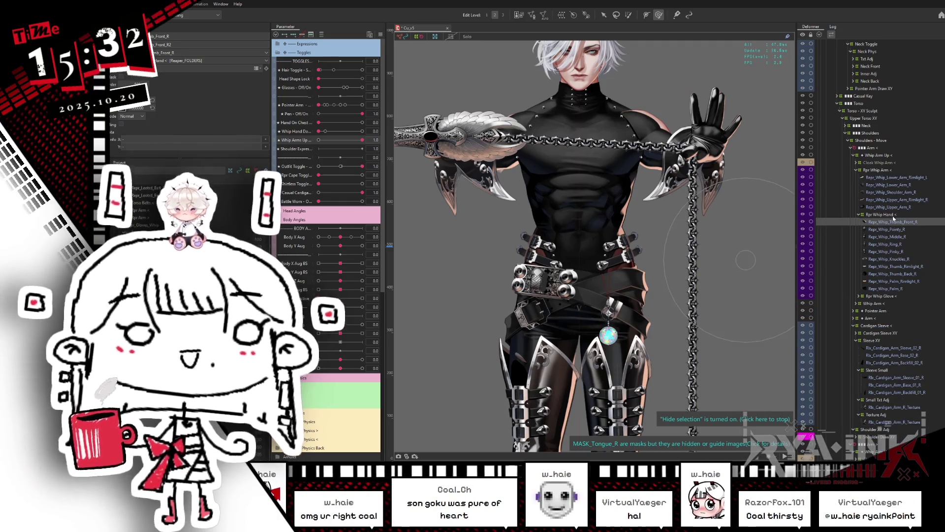
click(887, 230)
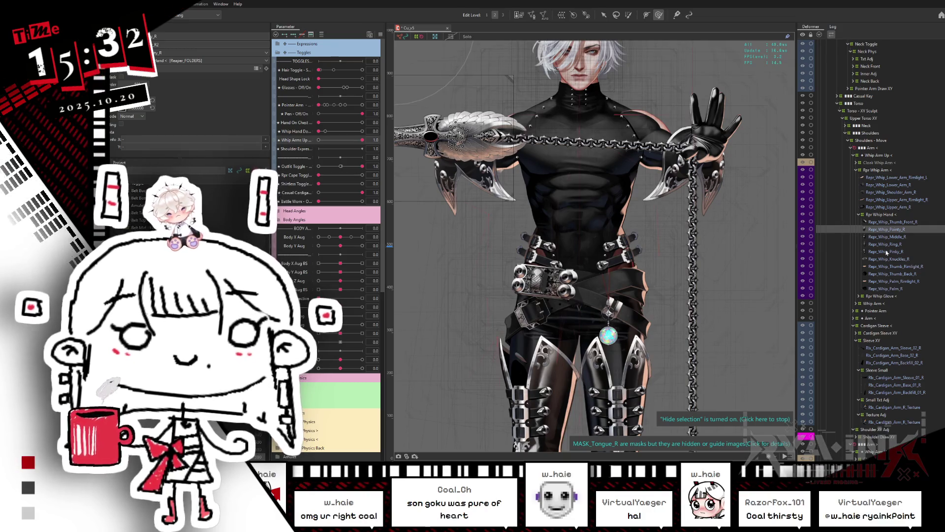
shift+click(879, 290)
key(ctrl+h)
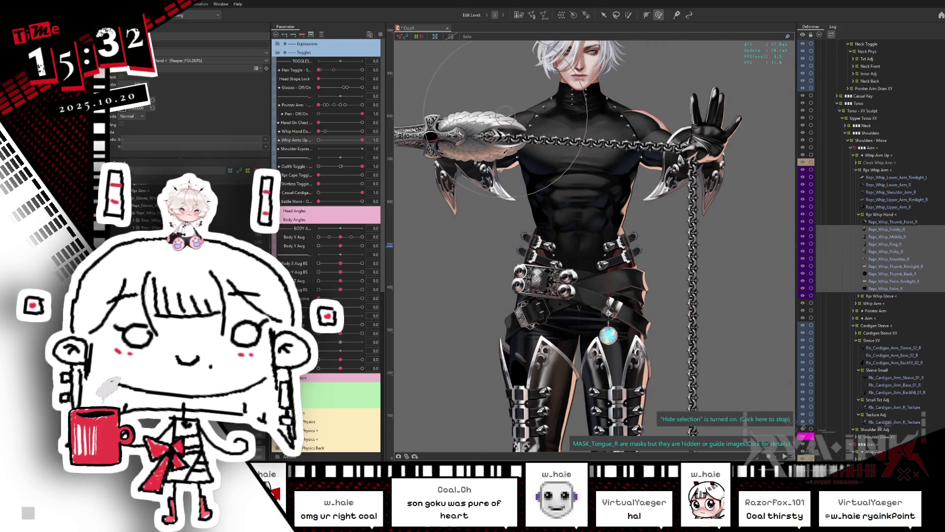
click(526, 104)
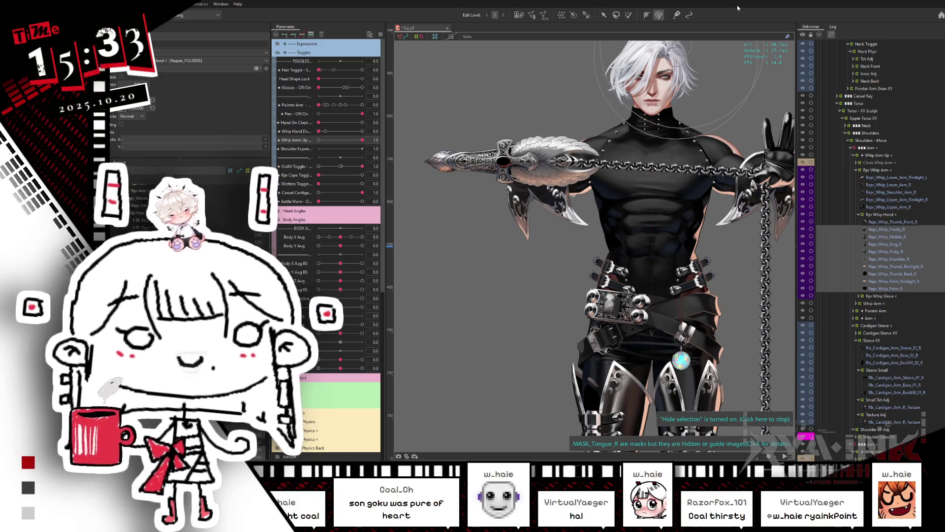
Review the Rpr Whip Arm, Rpr Whip Hand and Whip Arm deformers in the Deformer palette
click(665, 167)
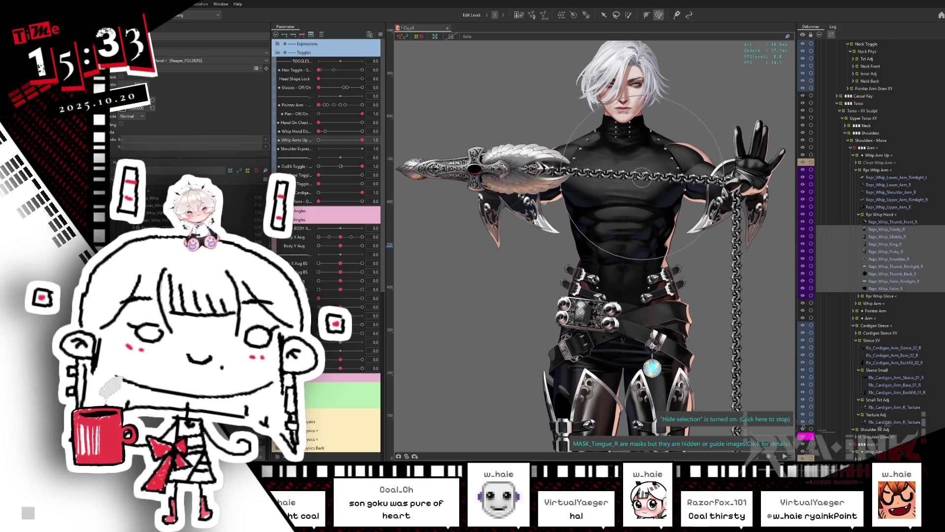
click(858, 215)
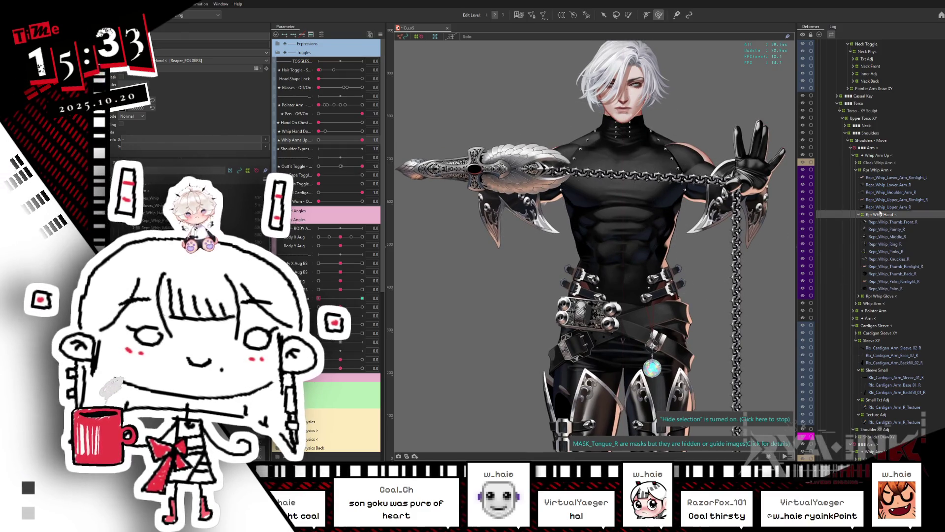
click(876, 170)
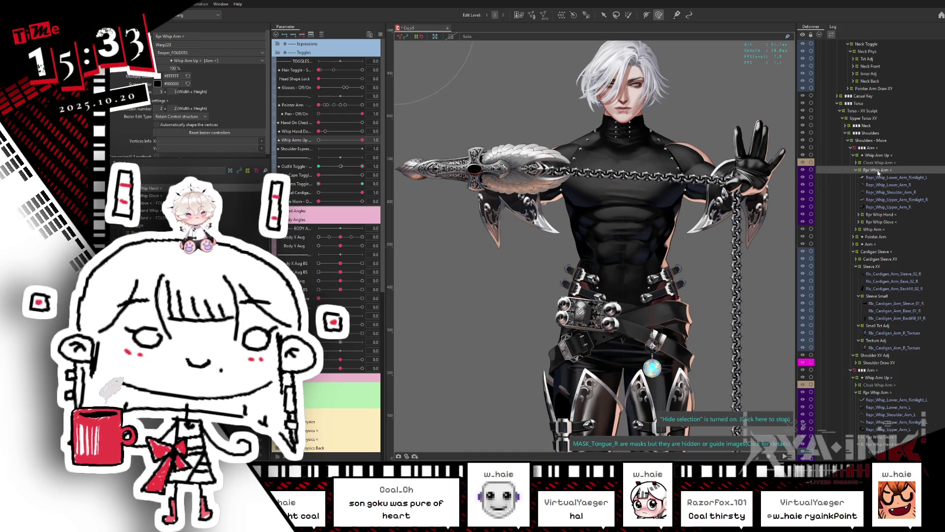
click(897, 216)
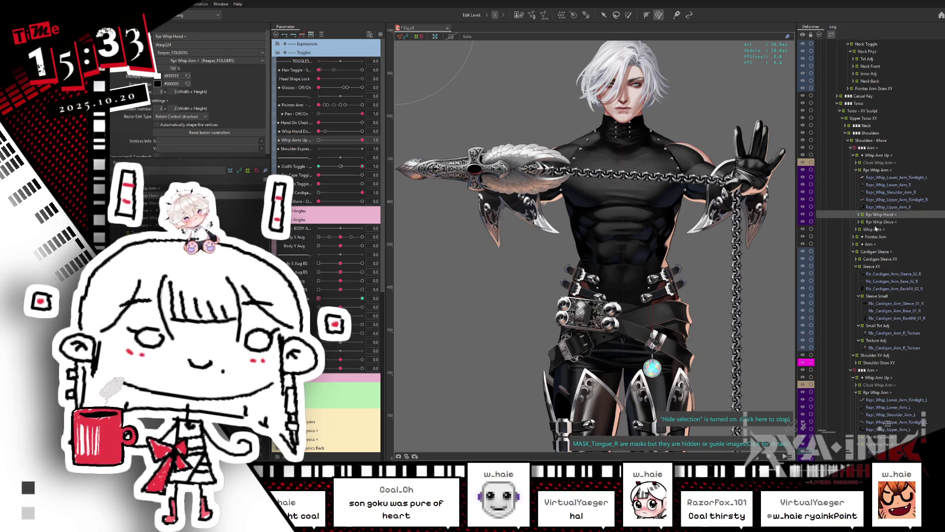
click(856, 230)
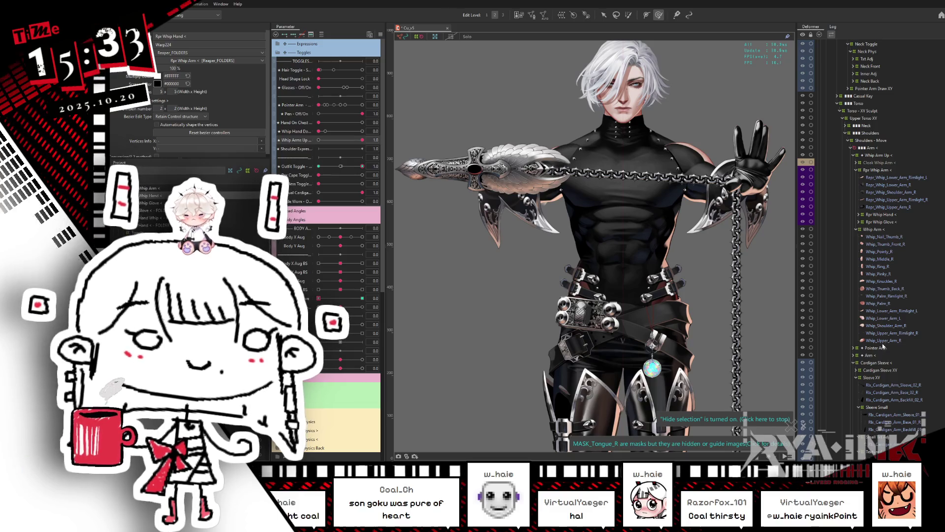
click(874, 229)
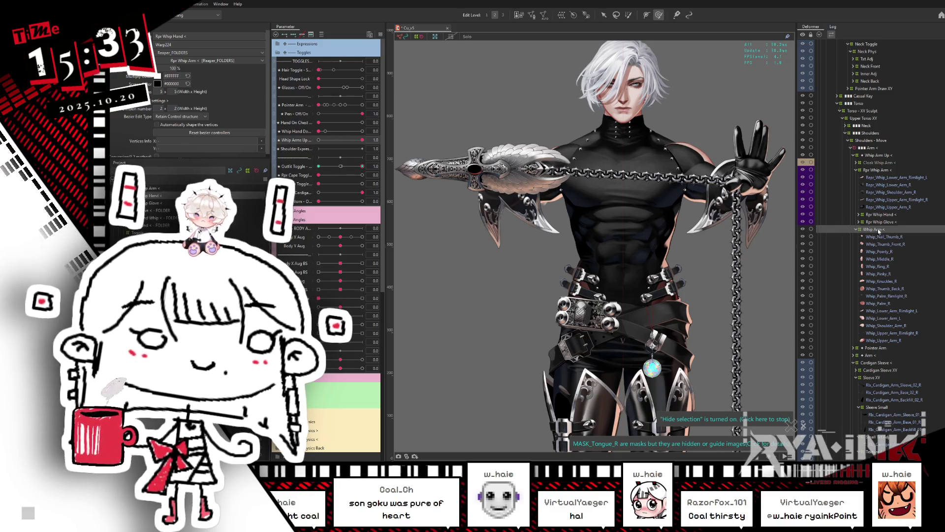
Select the Whip Arm warp grid on the canvas and collapse the Sleeve XY and Cardigan Sleeve groups
click(604, 15)
click(322, 35)
click(322, 35)
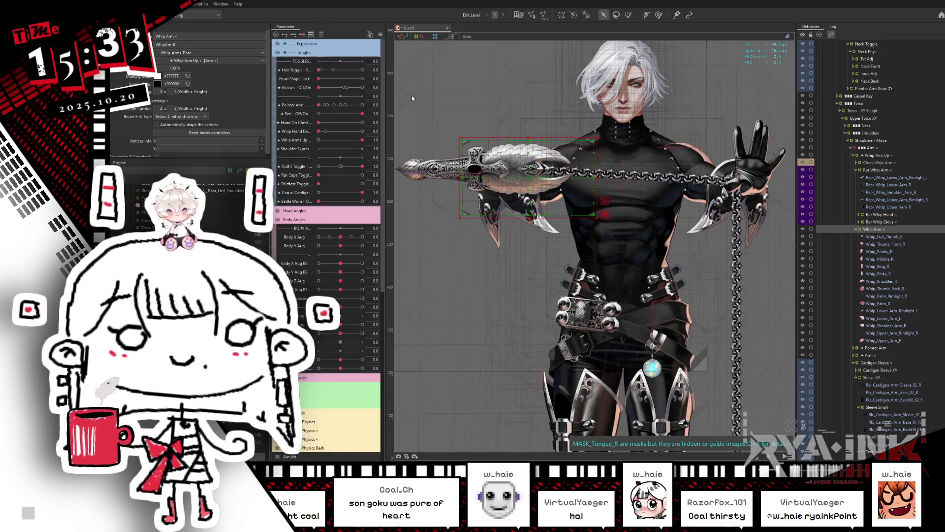
click(529, 136)
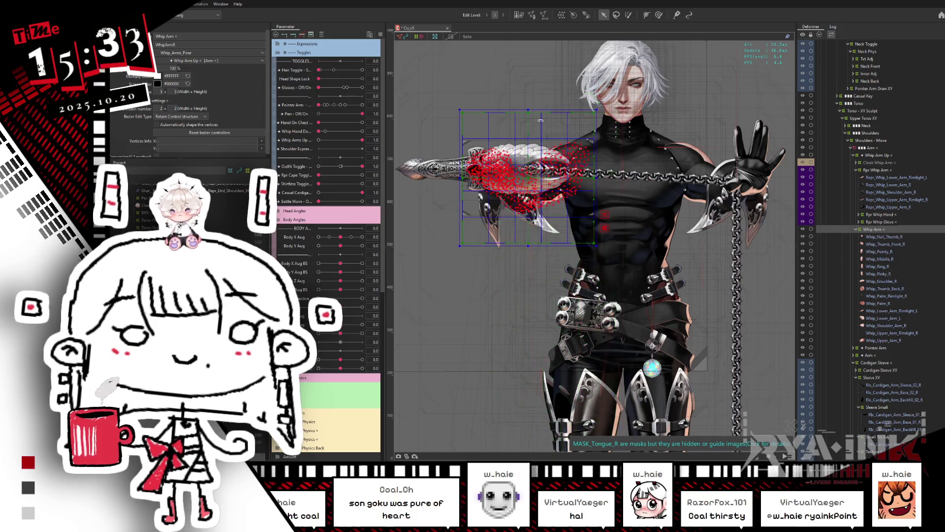
click(601, 176)
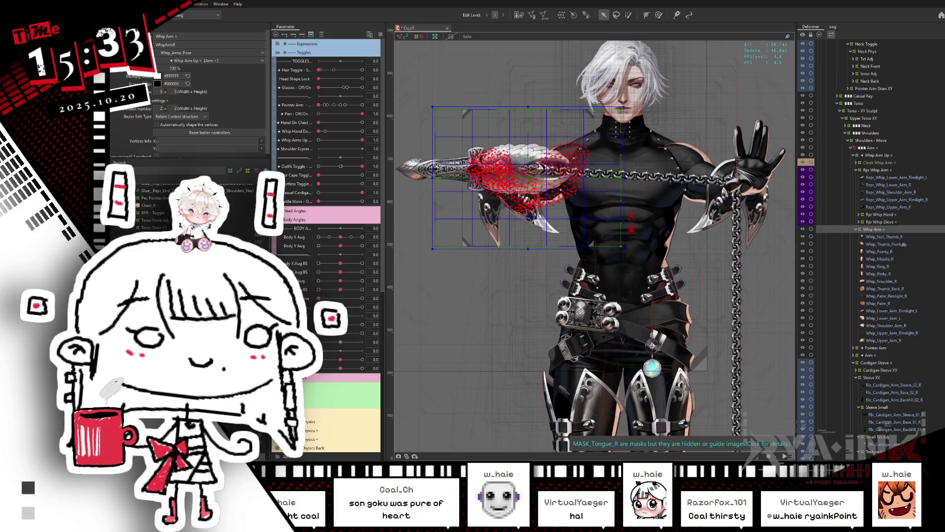
click(853, 363)
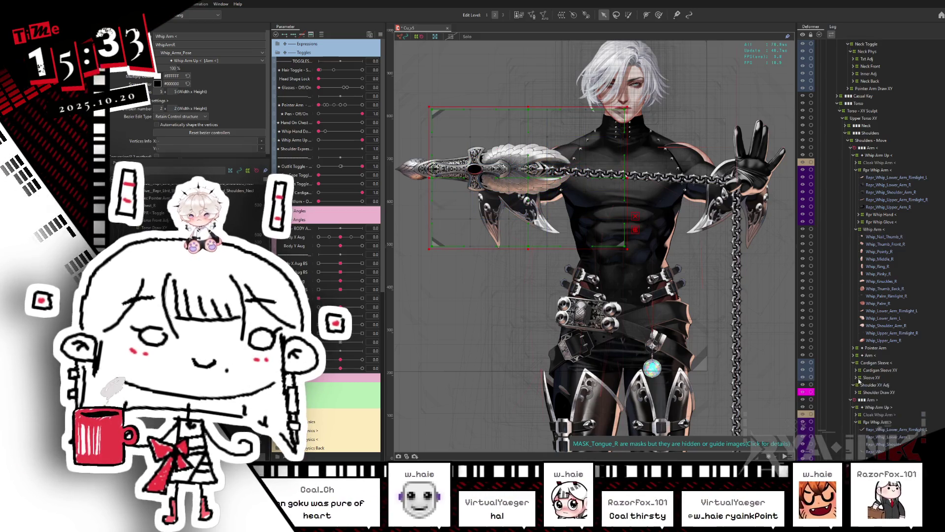
click(853, 363)
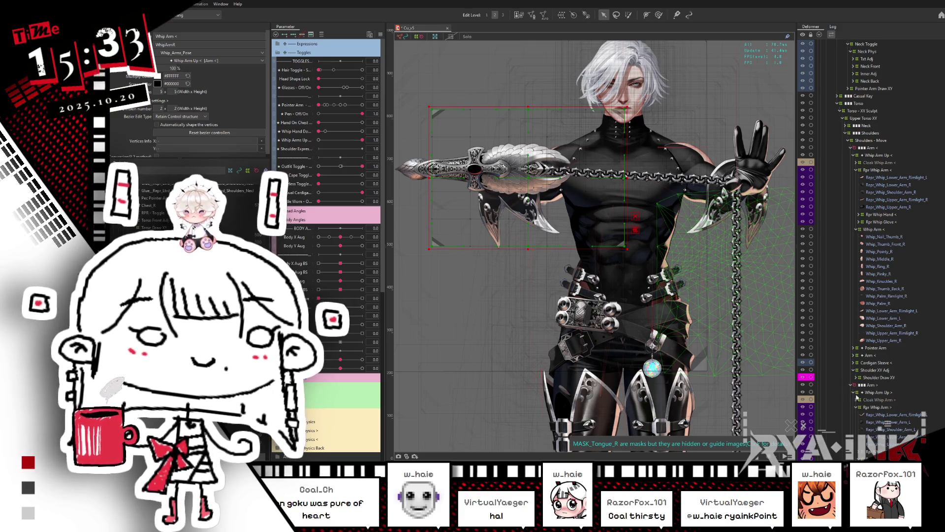
Select the right-side Rpr Whip Arm and Rpr Whip Hand deformers, then launch Clip Studio via Windows search
click(870, 407)
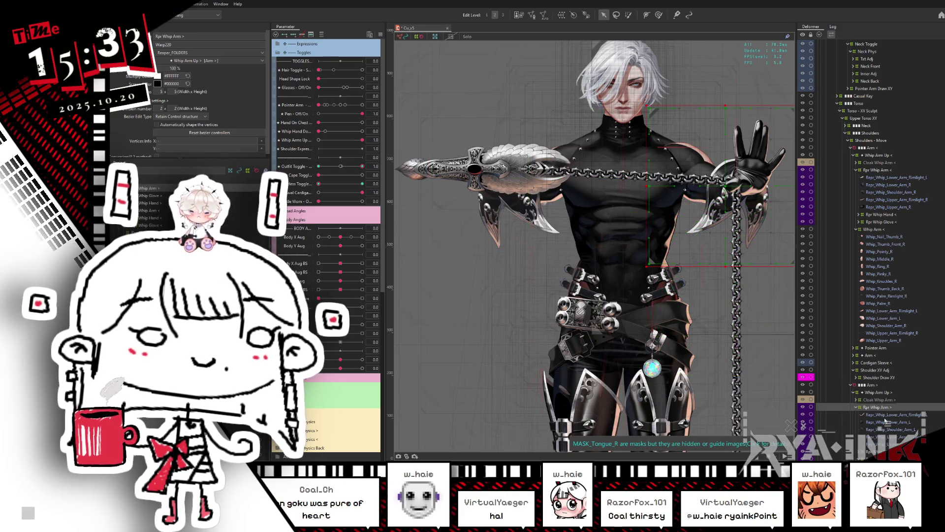
click(874, 451)
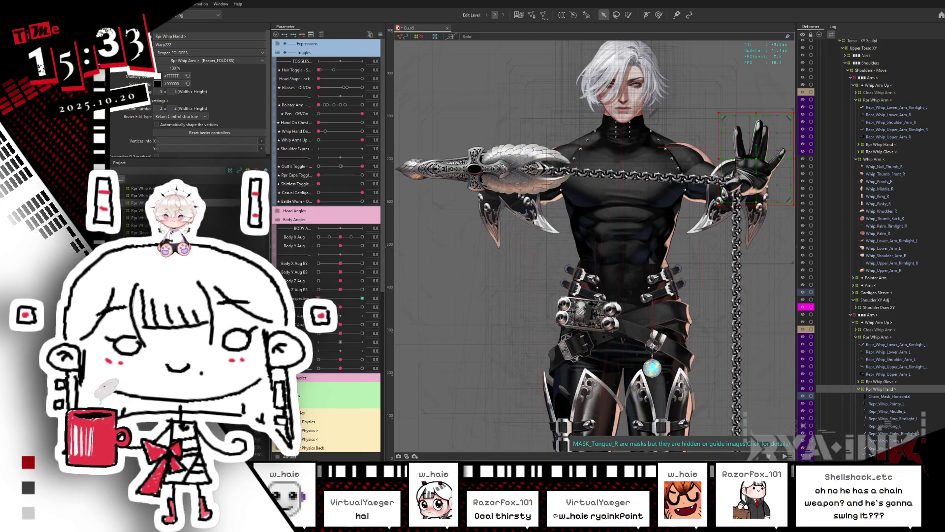
key(super)
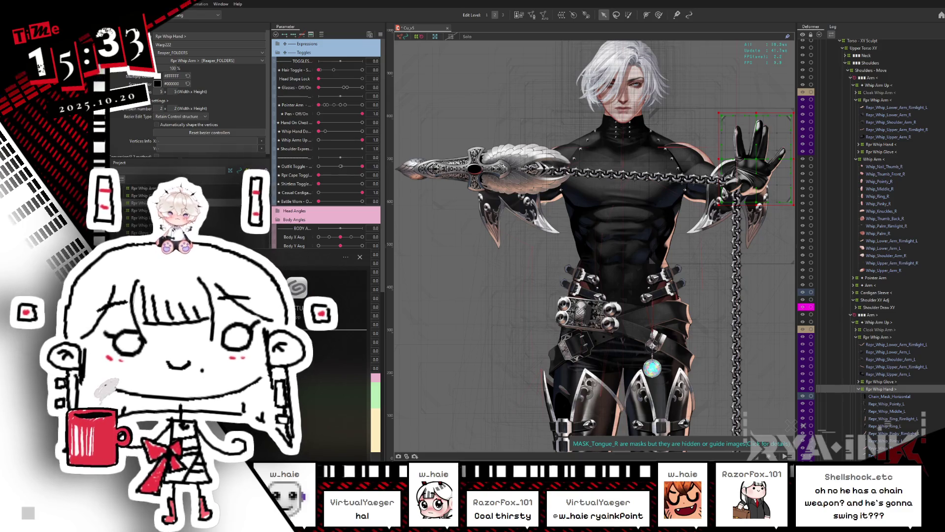
key(Escape)
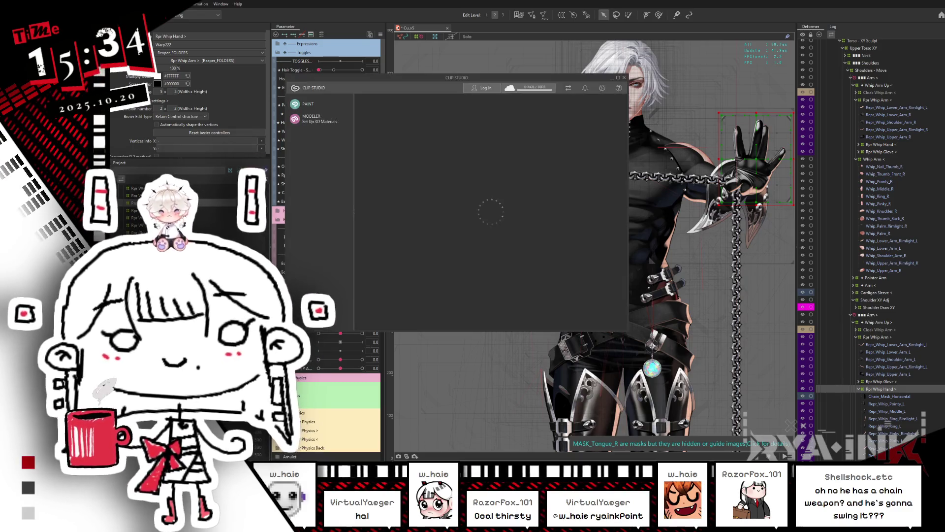
Close the CLIP STUDIO launcher window and zoom out on the Cubism whip model
click(517, 2)
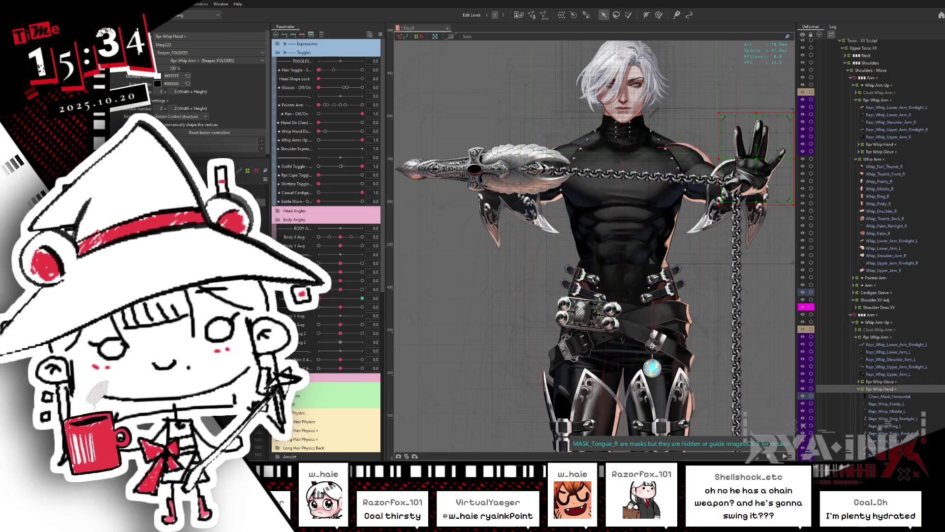
scroll(512, 227, down, 3)
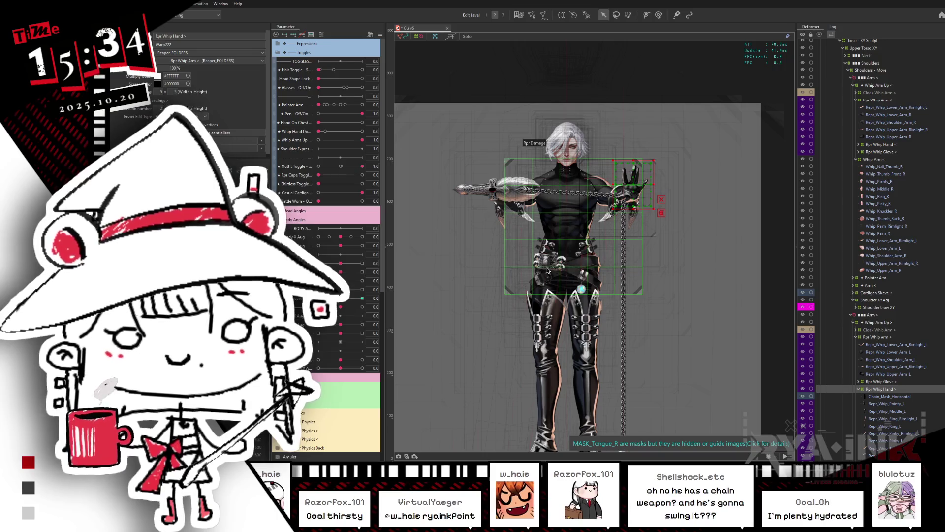
Zoom out and back in on the whip-outfit model, then Alt+Tab to Clip Studio Paint
scroll(665, 222, down, 2)
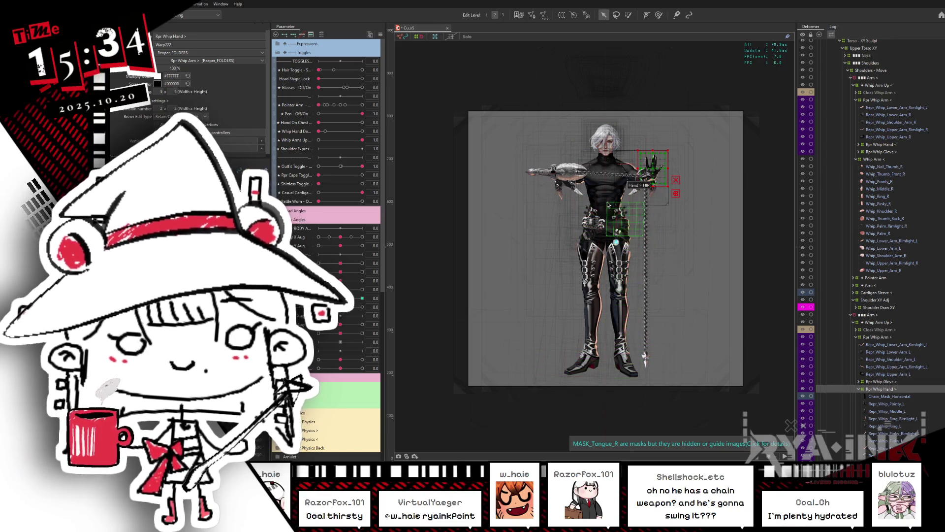
scroll(611, 207, up, 2)
scroll(618, 105, up, 1)
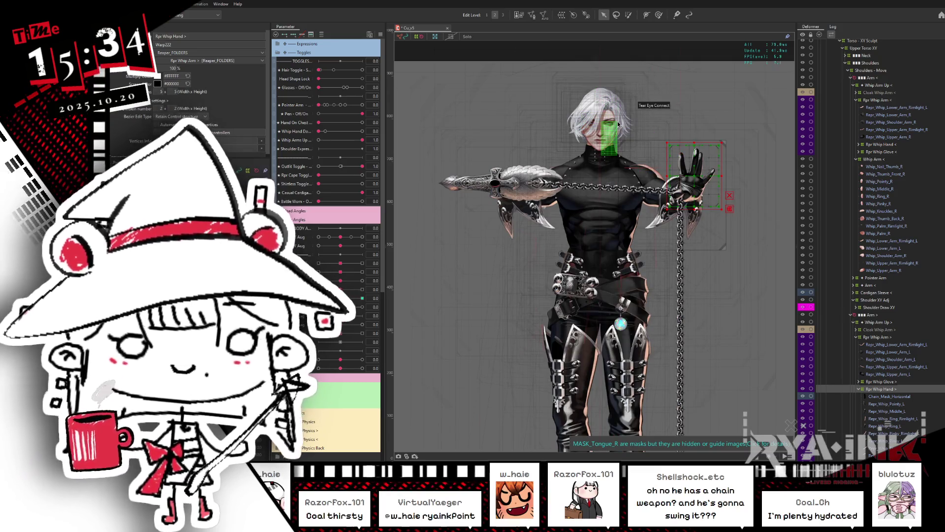
scroll(612, 115, up, 1)
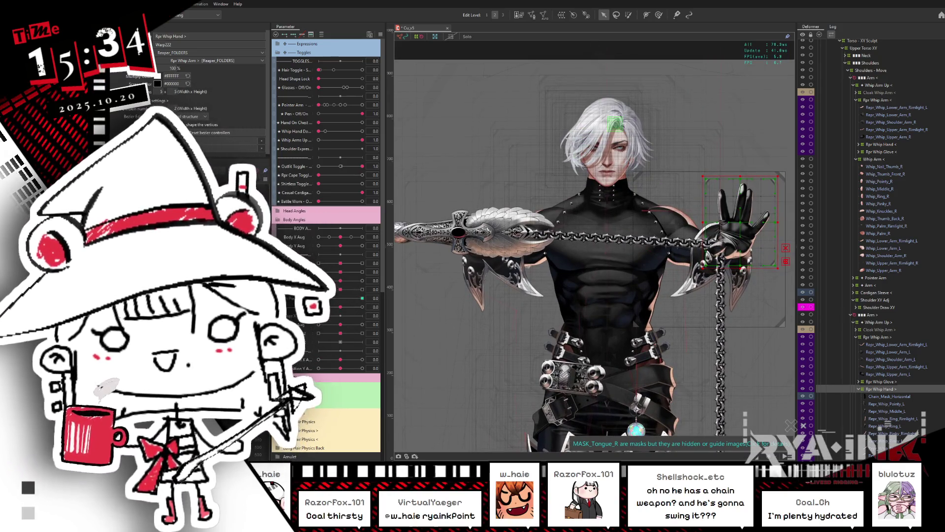
key(alt+Tab)
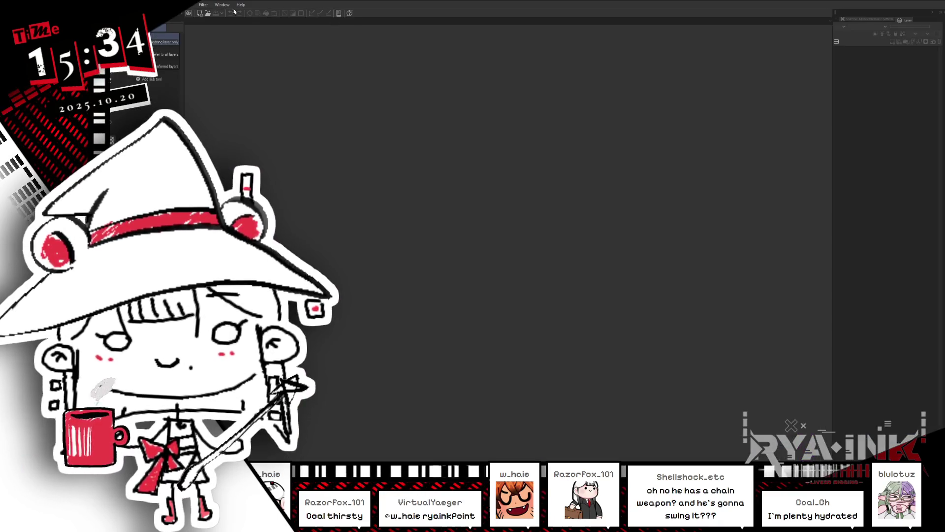
Create a new canvas with Ctrl+N, setting width 1920 and height 1080
key(ctrl+n)
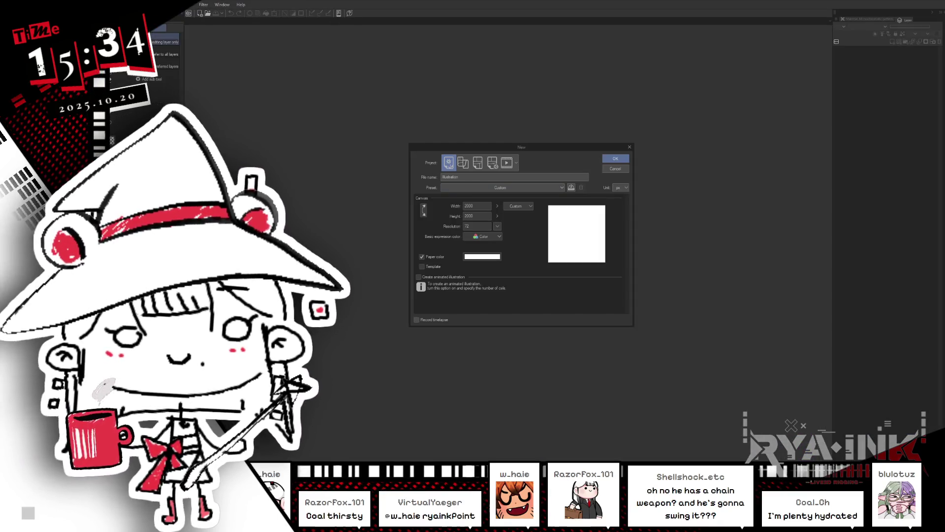
double_click(475, 205)
text(1920)
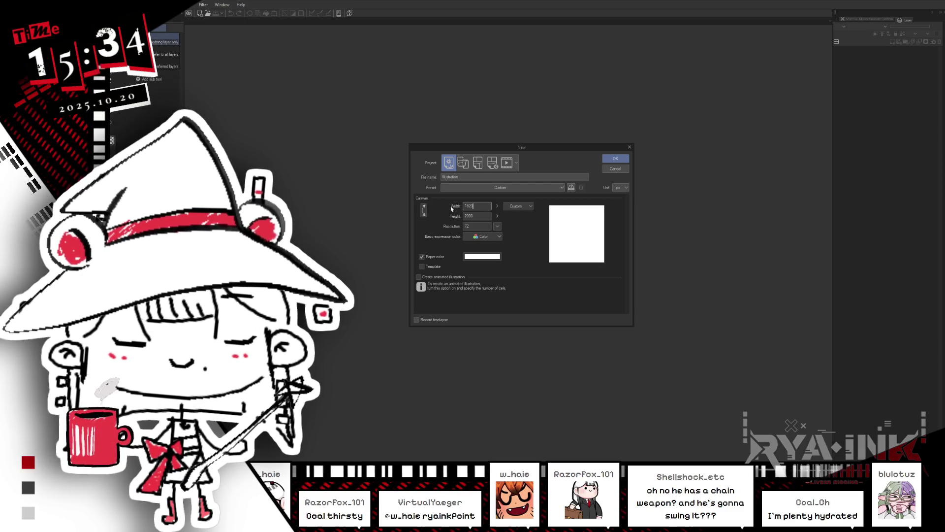
key(Tab)
text(1)
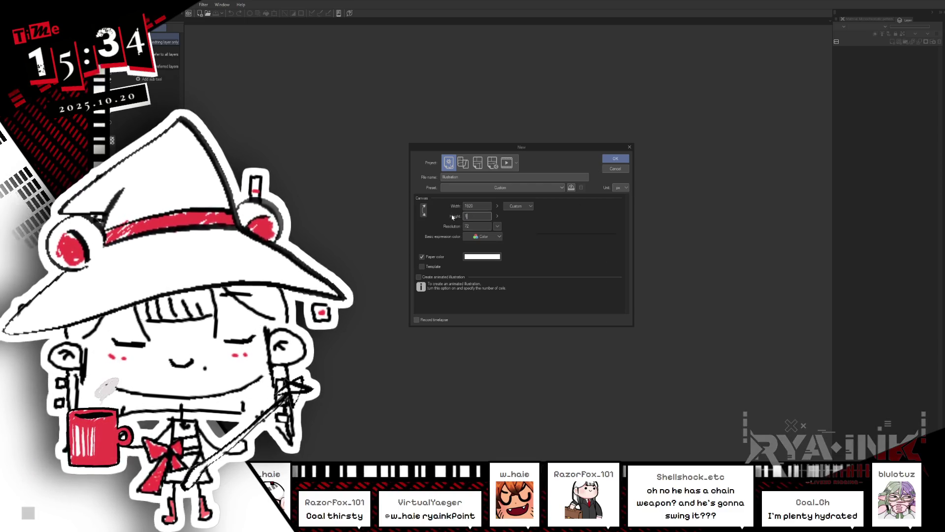
text(080)
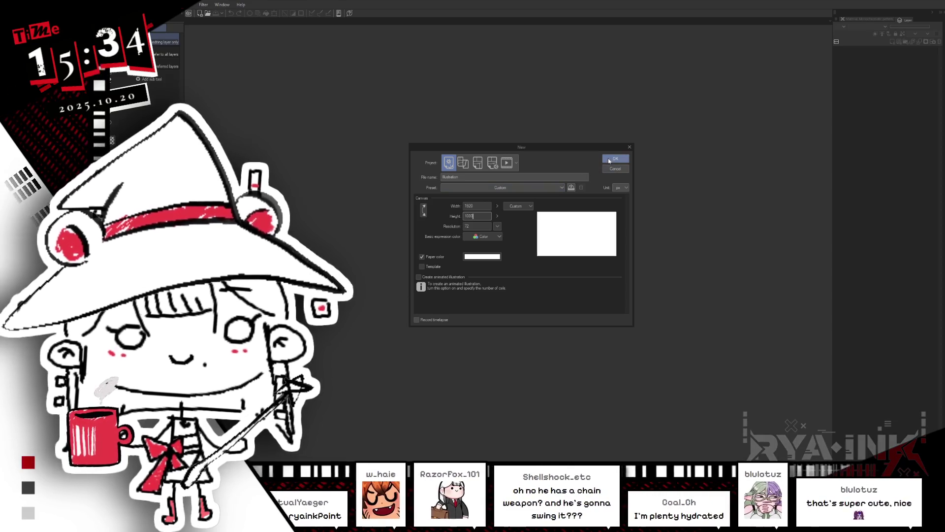
click(609, 157)
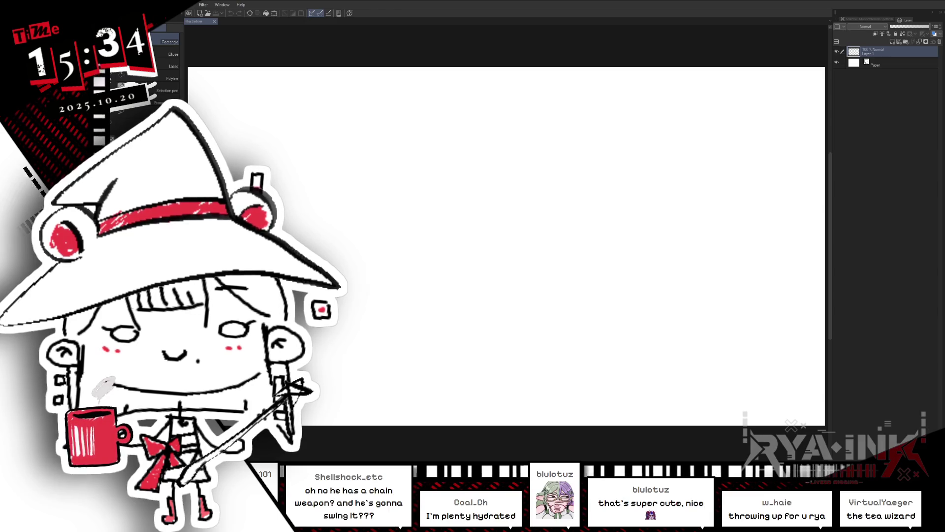
Fill the canvas with black, select the whole canvas and shrink the selection inward
key(g)
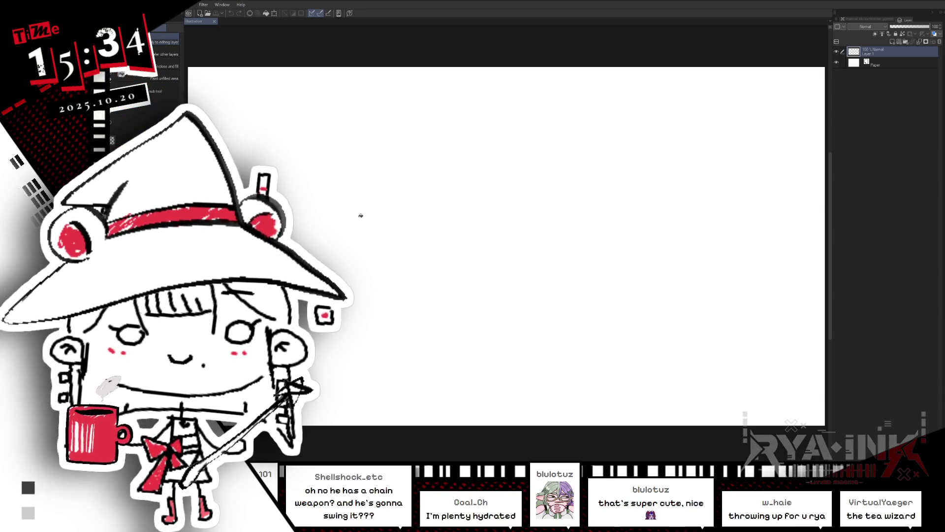
click(359, 211)
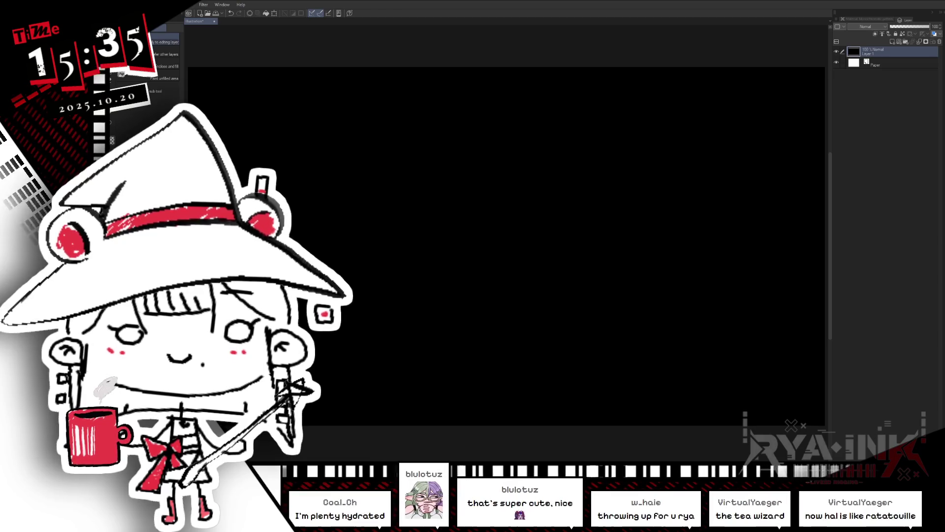
key(m)
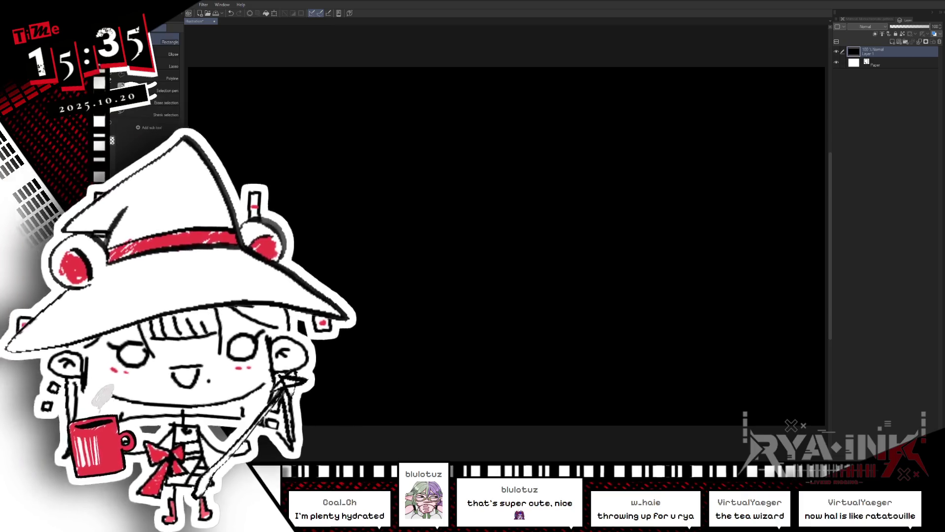
key(ctrl+a)
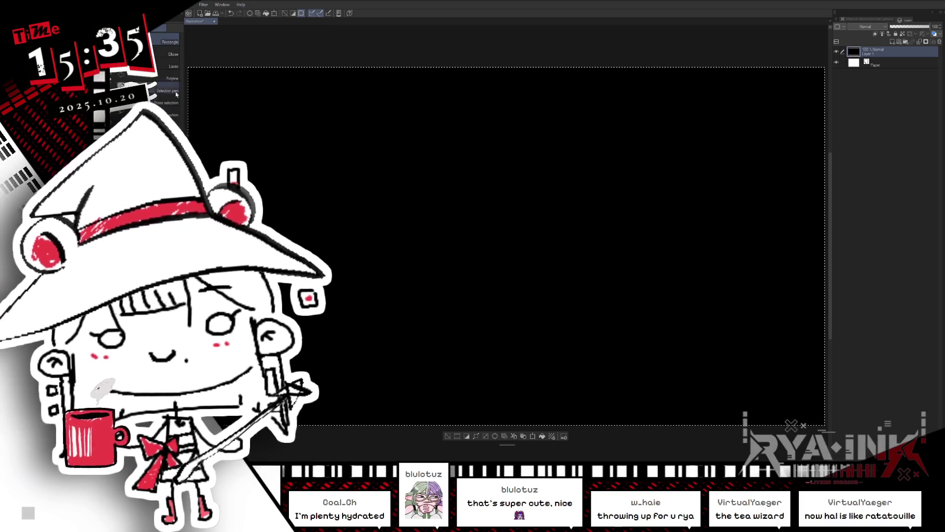
drag(467, 445, 391, 409)
click(411, 400)
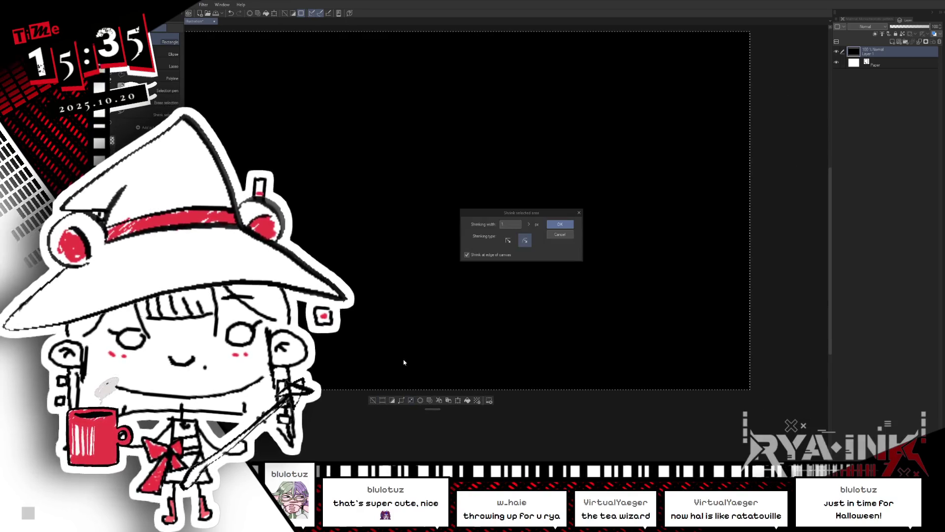
click(508, 240)
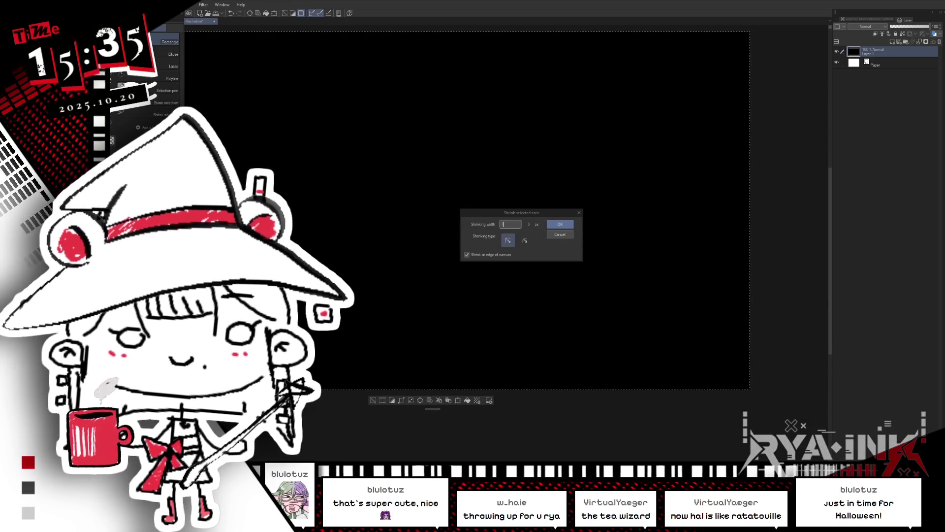
key(Return)
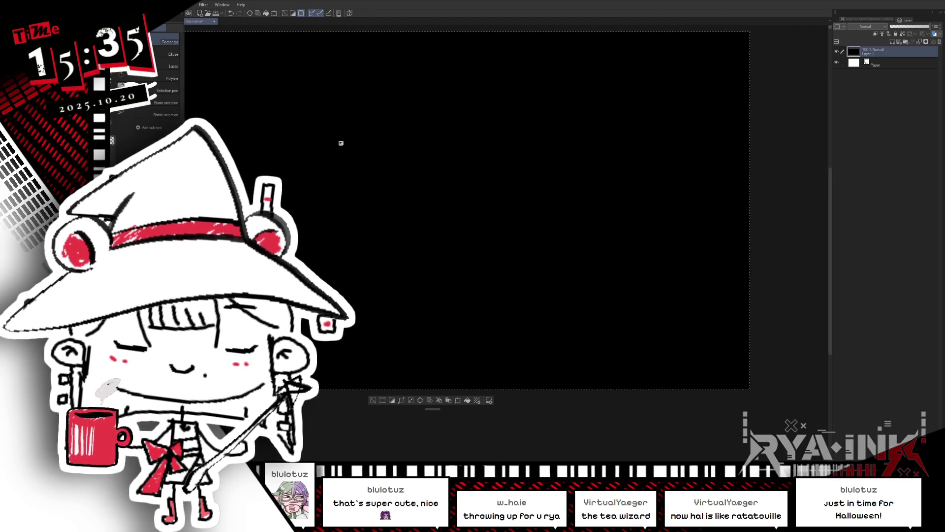
Clear the black fill inside the selection and delete the Paper layer, leaving only Layer 1
drag(552, 361, 659, 349)
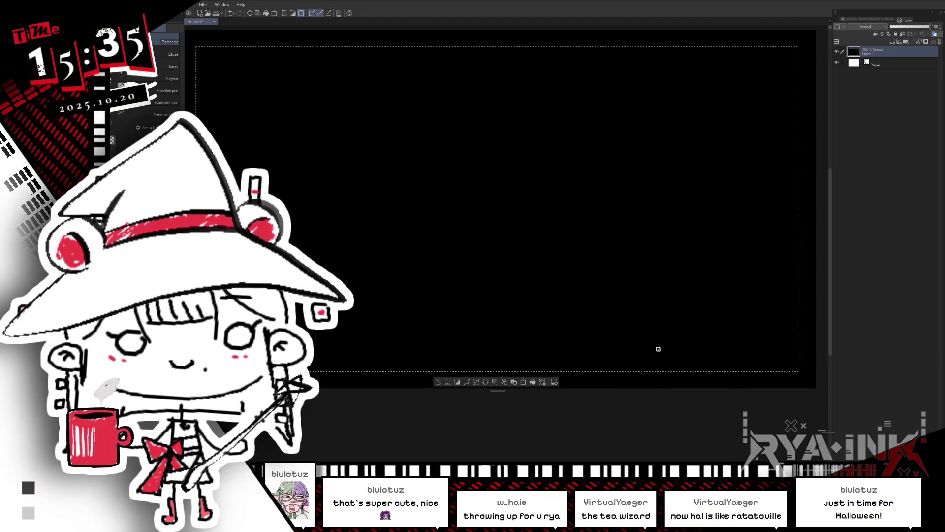
scroll(609, 293, down, 1)
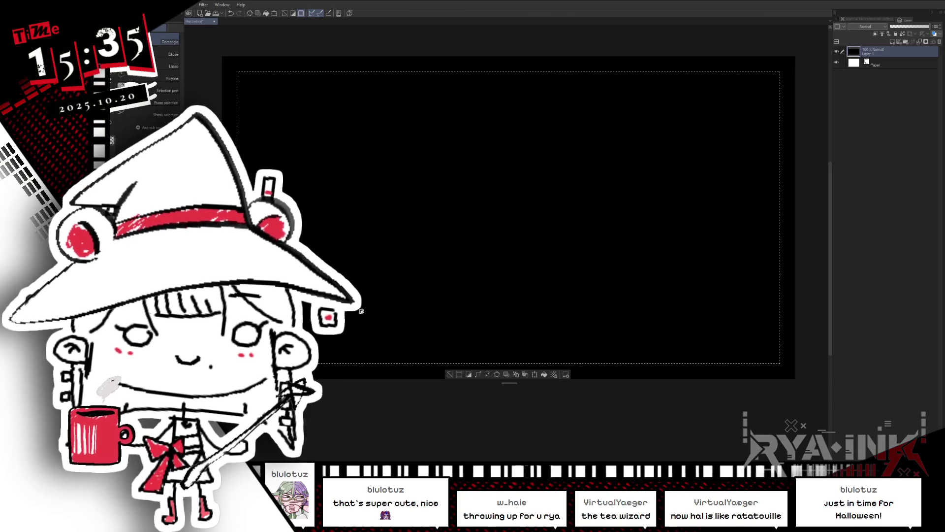
key(Delete)
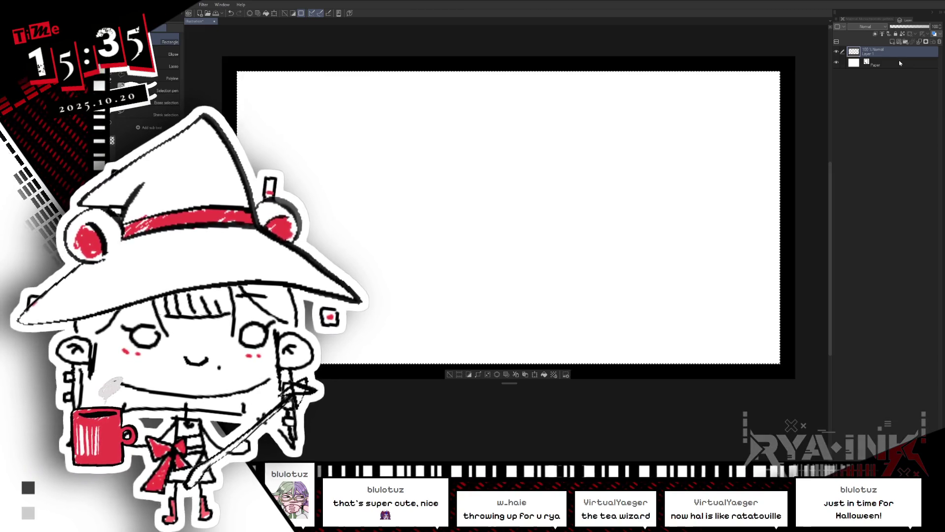
click(882, 62)
click(938, 43)
click(523, 172)
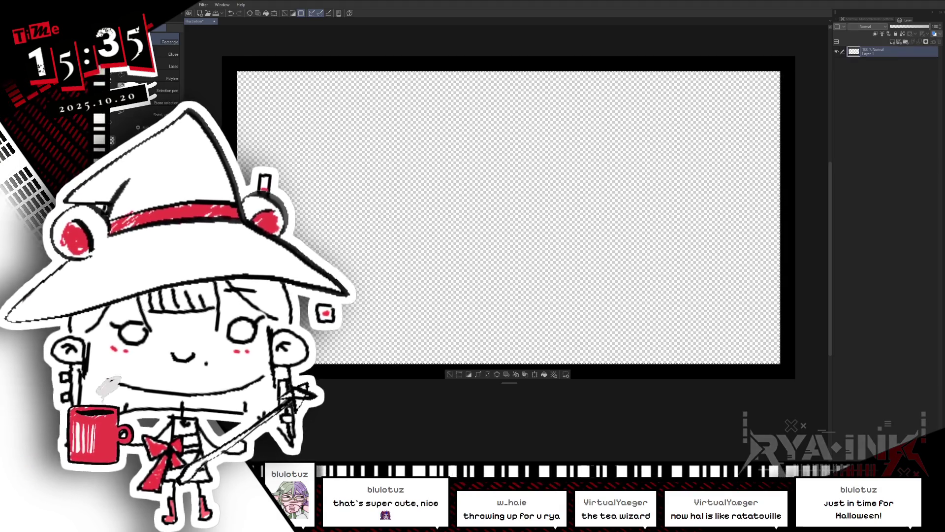
key(alt+f)
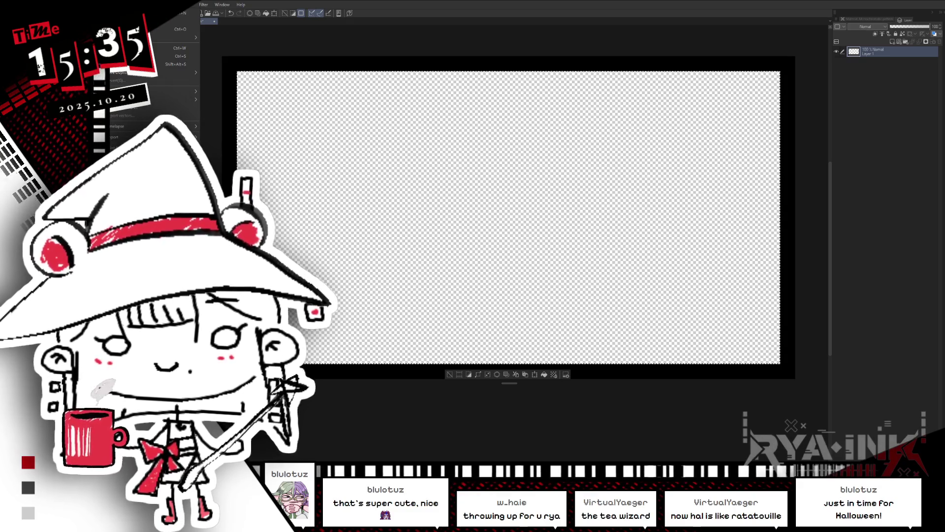
key(Escape)
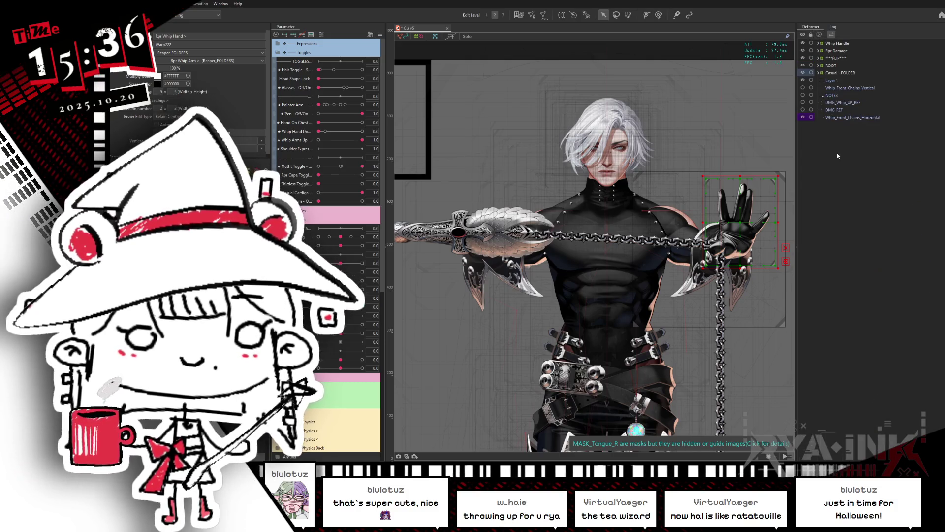
Back in Live2D Cubism Editor, select the Whip_Front_Chains_Horizontal deformer
click(850, 116)
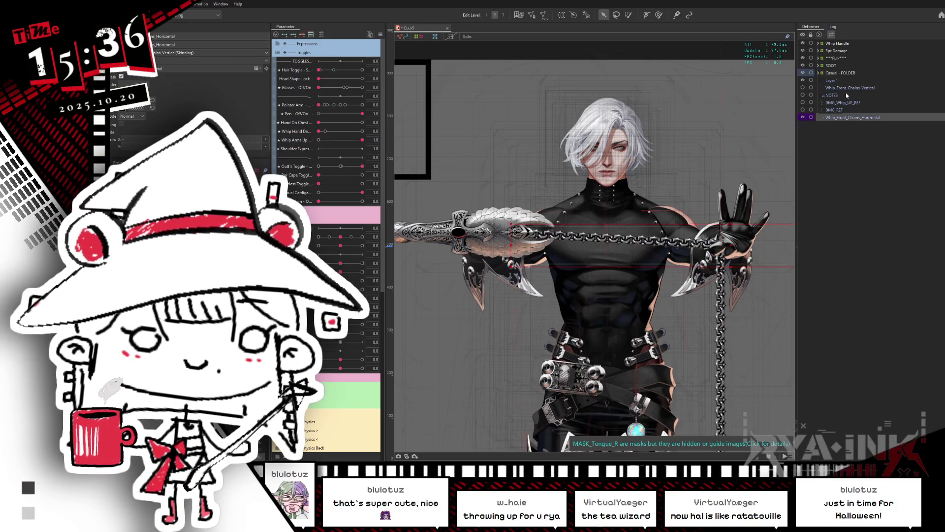
Select Layer 1 and scale its black frame out around the whole character, then collapse Toggles
click(862, 88)
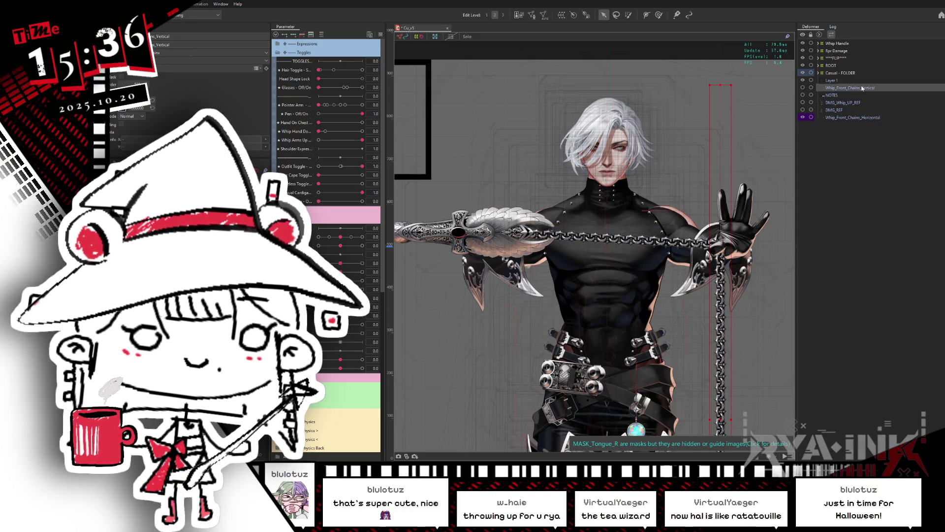
click(850, 81)
scroll(634, 123, down, 3)
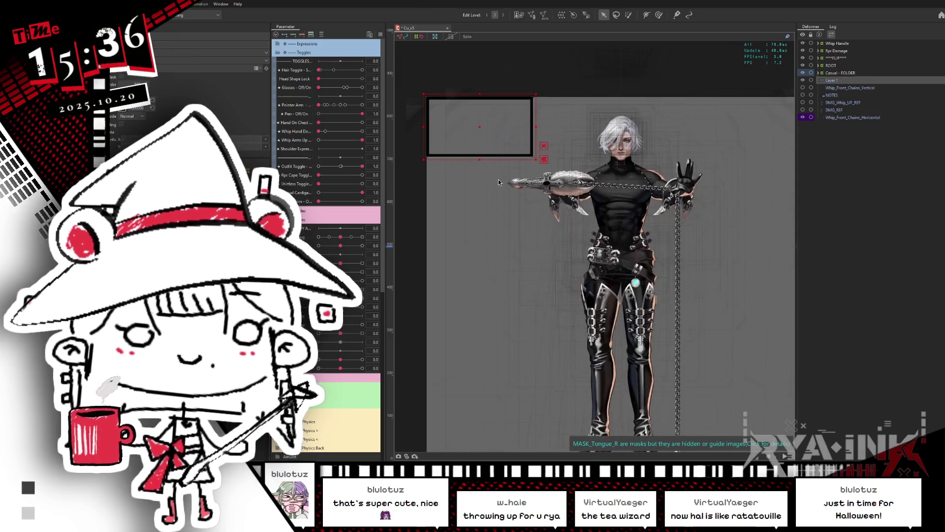
mouse_move(530, 159)
mouse_down()
mouse_move(586, 181)
mouse_move(738, 285)
mouse_move(821, 308)
mouse_move(768, 300)
mouse_move(708, 256)
mouse_up()
drag(562, 188, 627, 180)
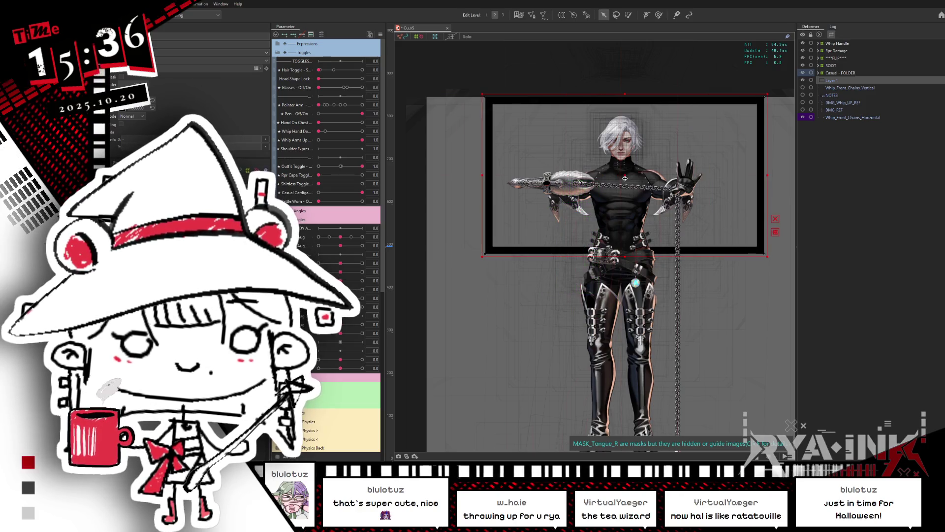
scroll(631, 178, up, 5)
scroll(630, 175, up, 5)
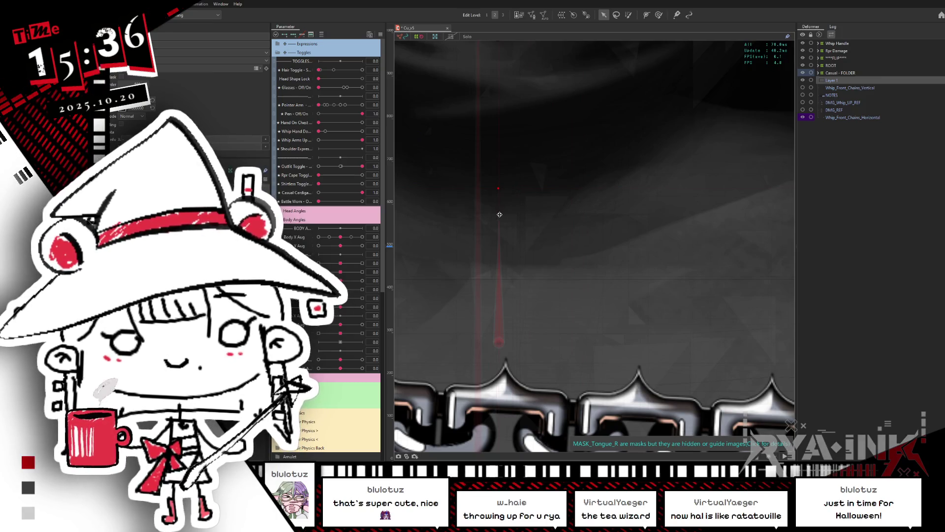
scroll(500, 216, down, 10)
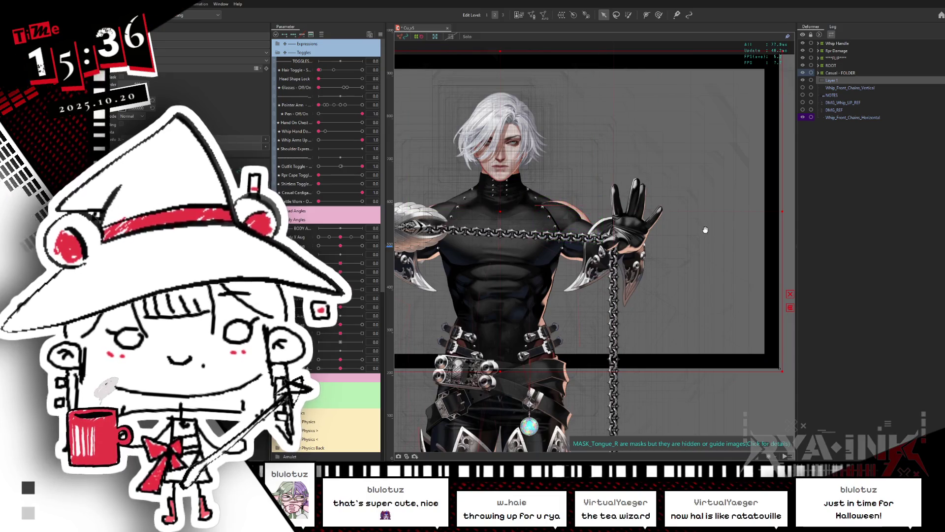
scroll(560, 251, down, 3)
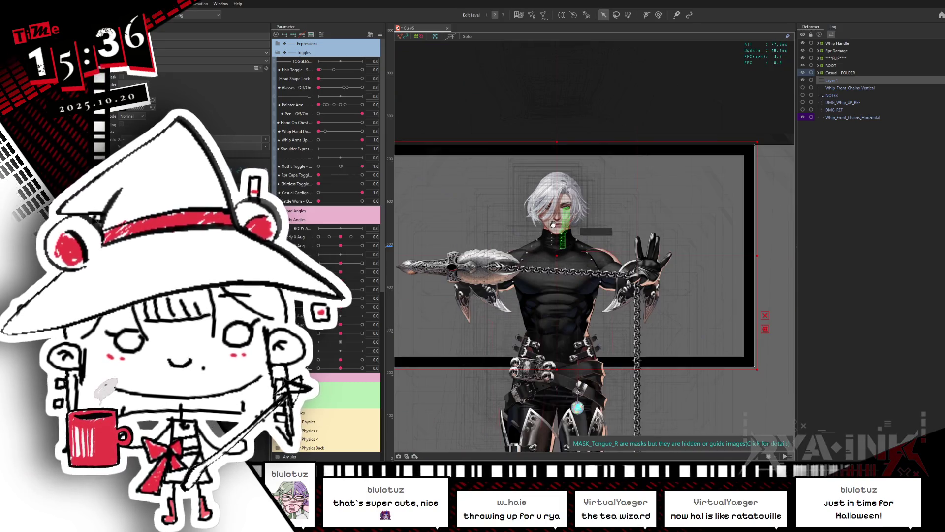
drag(554, 228, 544, 206)
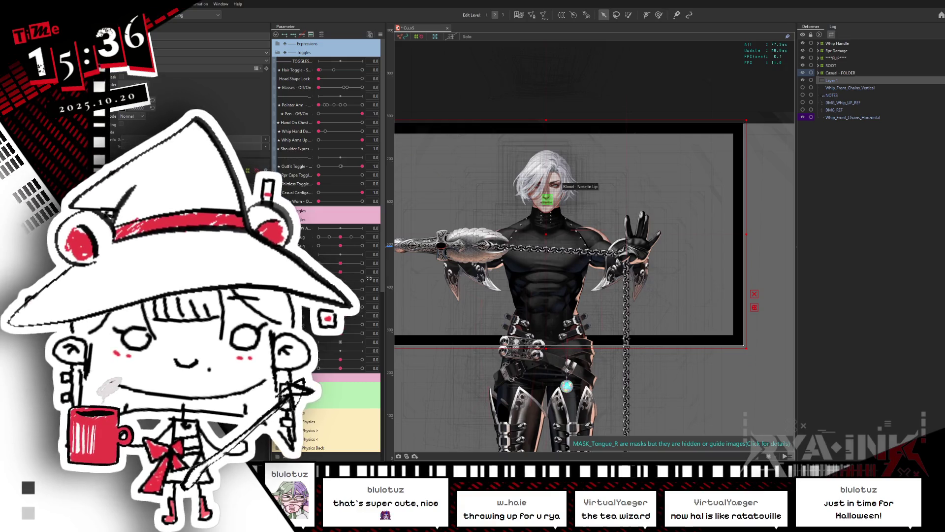
click(278, 52)
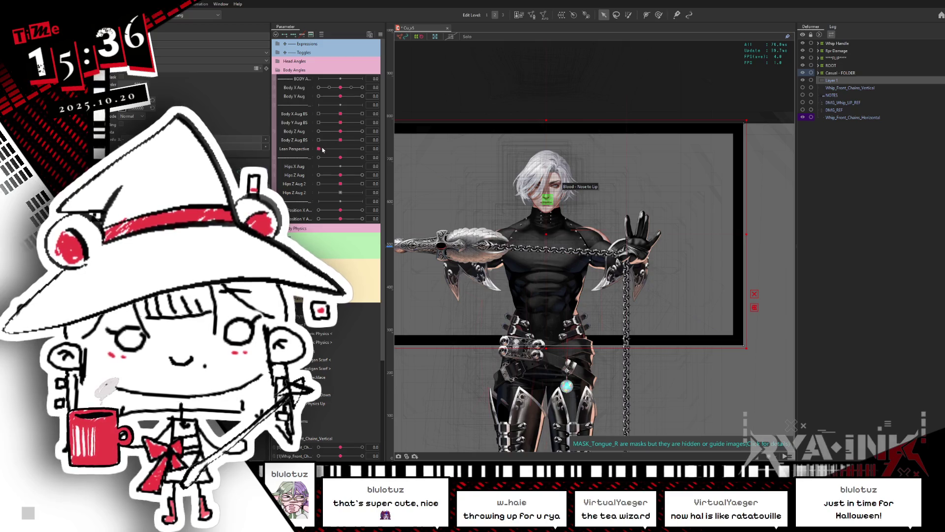
Set Lean Perspective from 0.0 to 1.0 and reposition the view to inspect the leaning model
drag(323, 150, 382, 146)
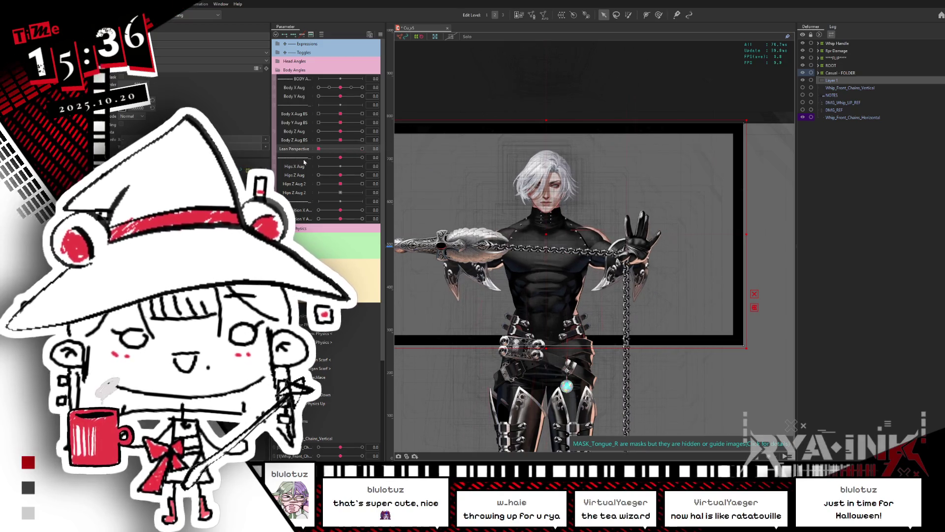
drag(686, 271, 702, 204)
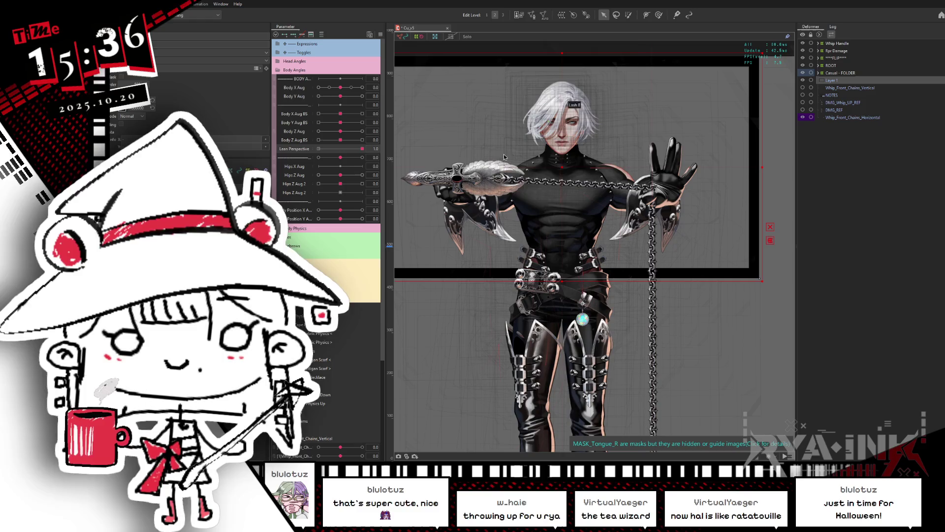
drag(595, 208, 625, 159)
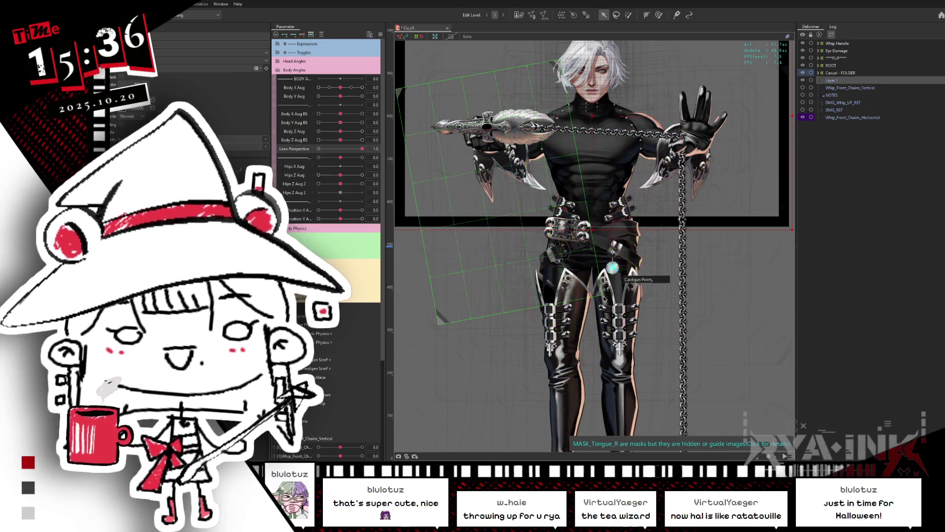
scroll(612, 222, down, 2)
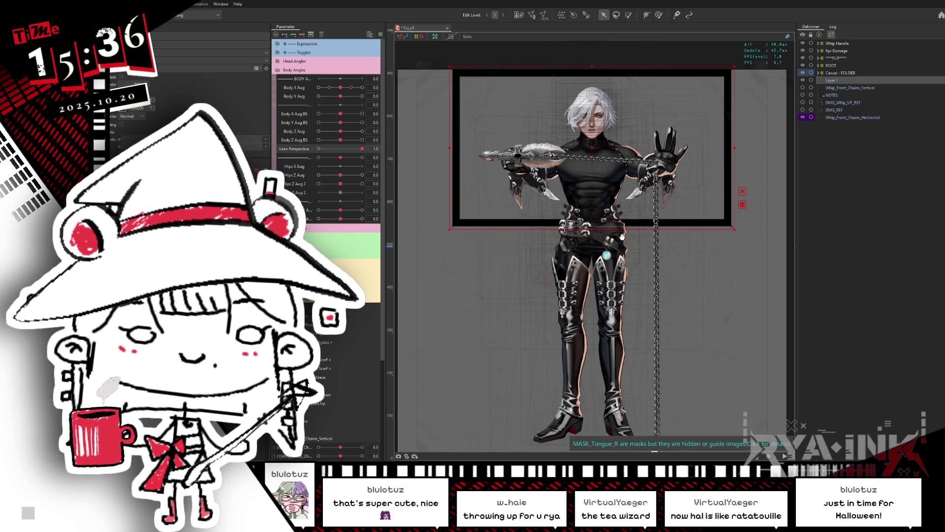
drag(600, 221, 610, 240)
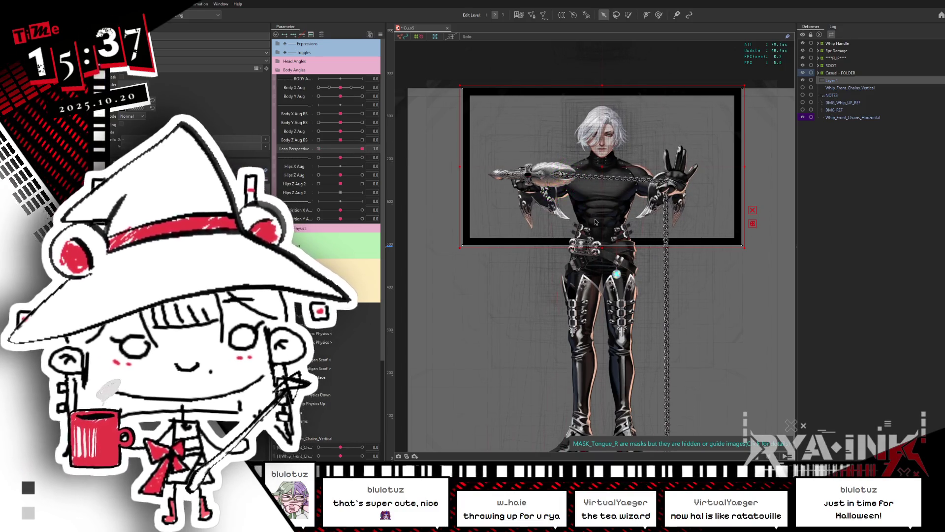
scroll(681, 164, up, 4)
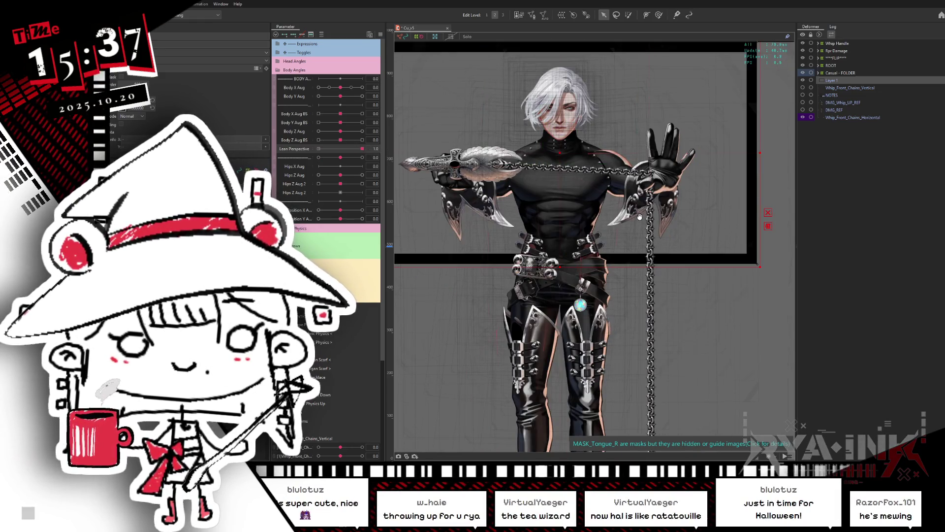
click(638, 212)
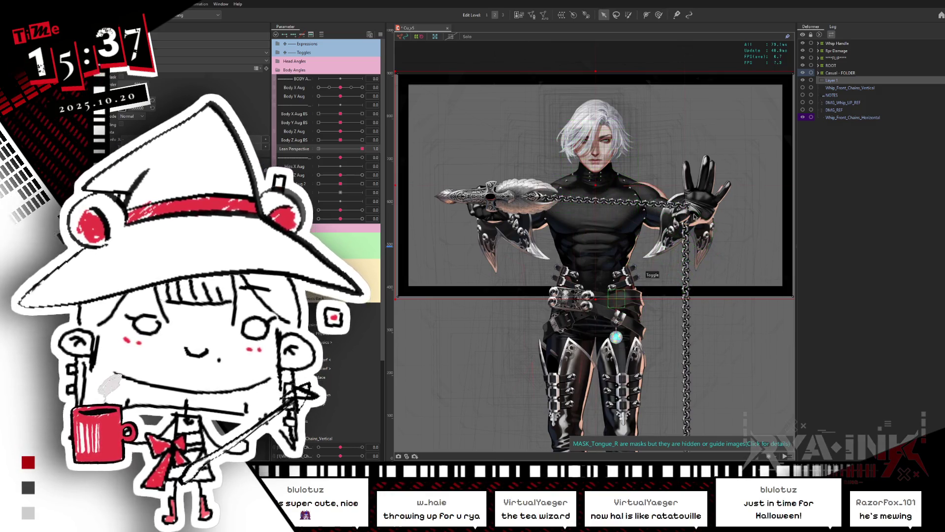
click(847, 51)
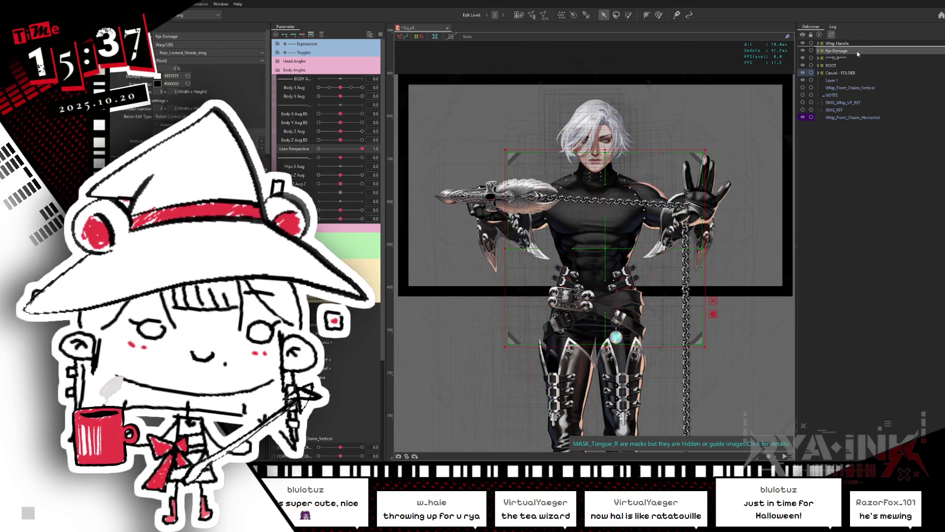
click(842, 66)
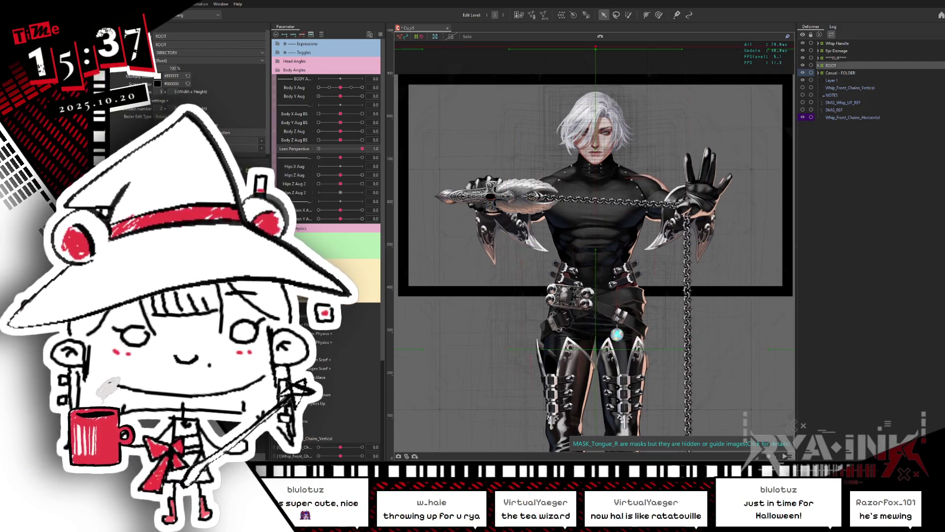
click(637, 106)
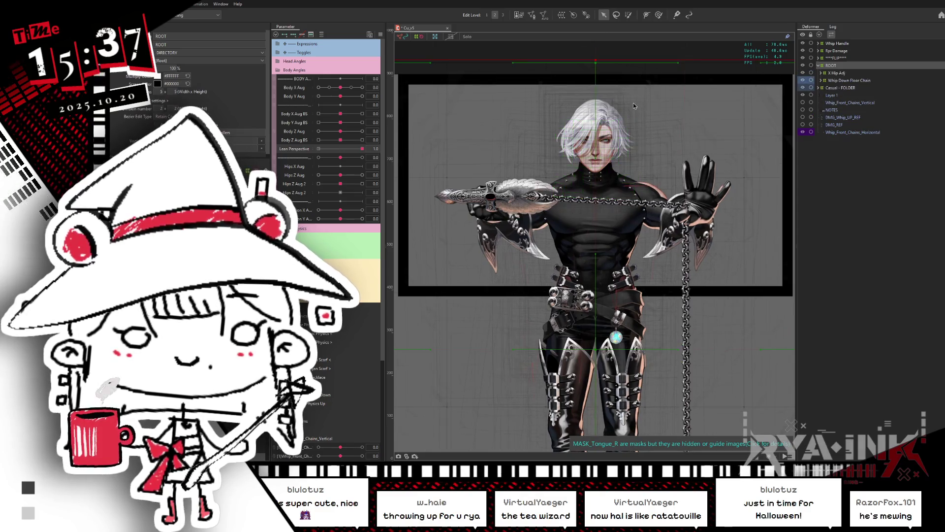
scroll(633, 102, down, 3)
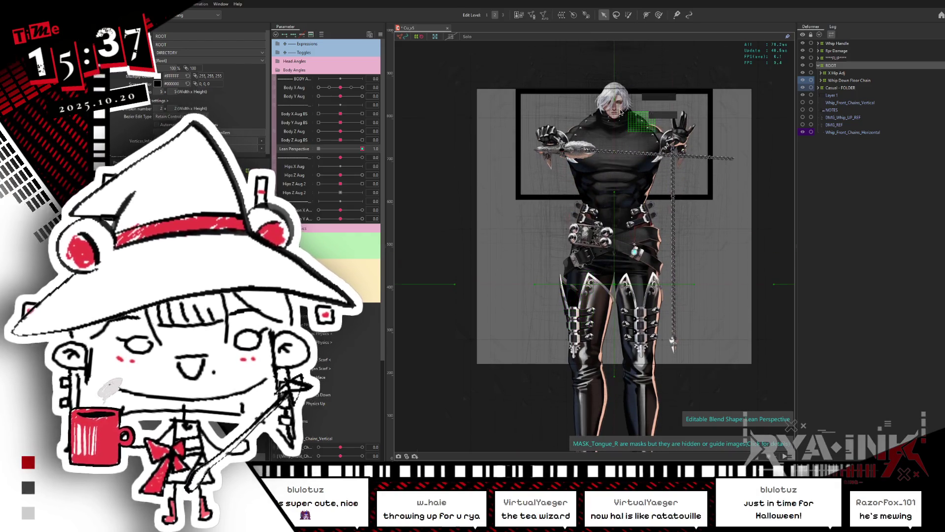
scroll(622, 166, up, 3)
scroll(623, 166, down, 2)
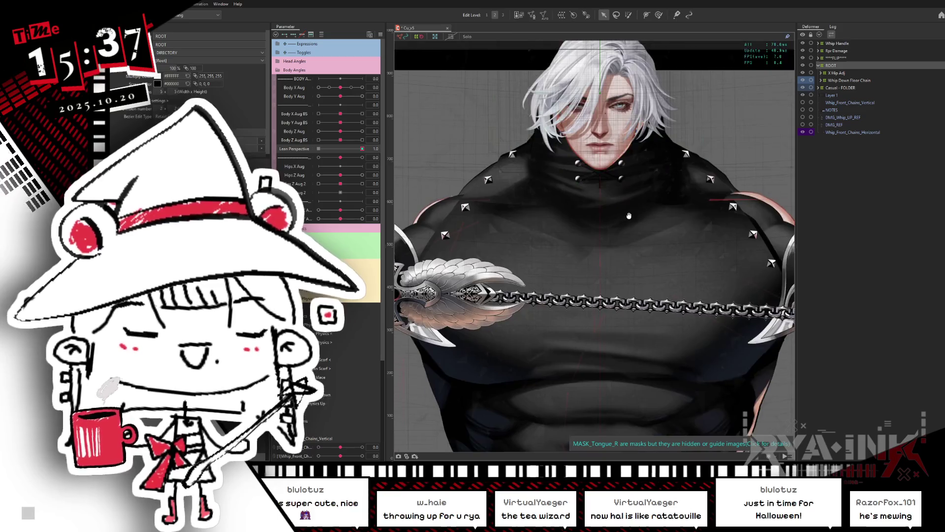
scroll(629, 242, down, 2)
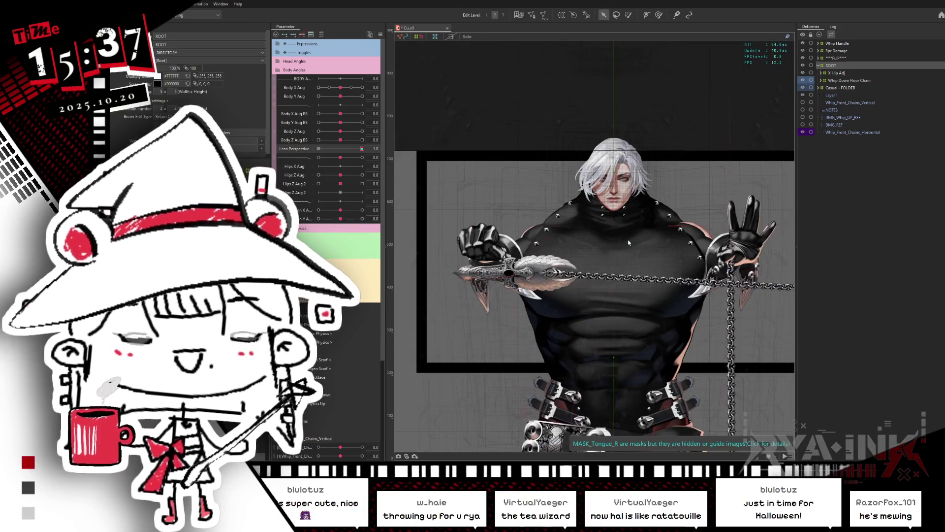
scroll(628, 243, down, 2)
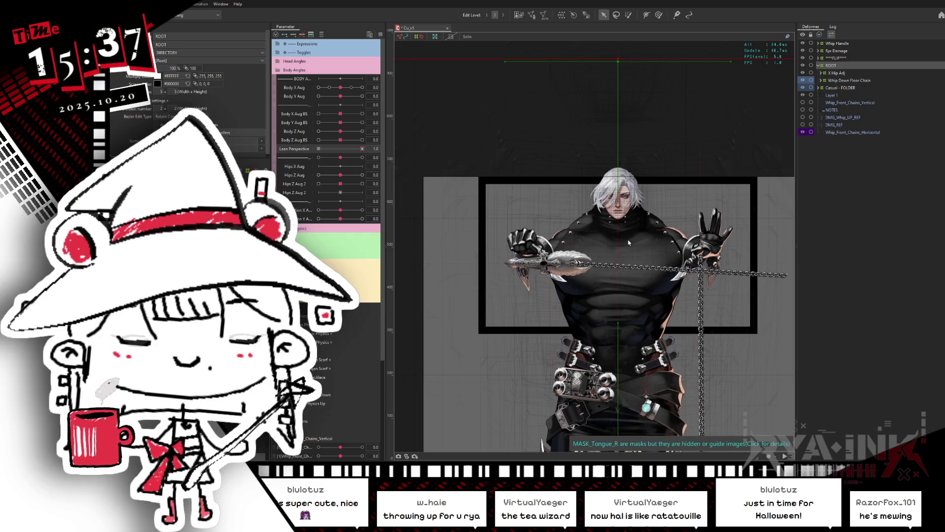
scroll(629, 242, up, 2)
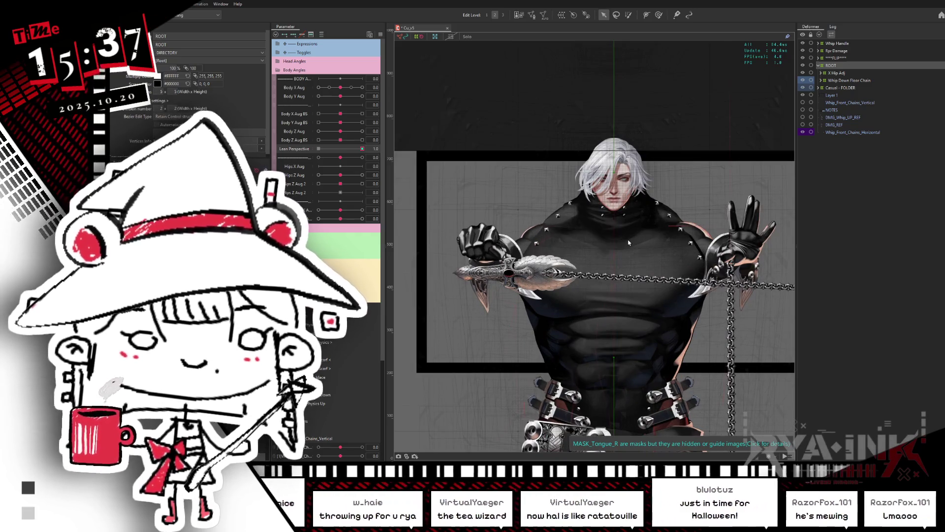
scroll(629, 242, up, 2)
scroll(634, 239, down, 2)
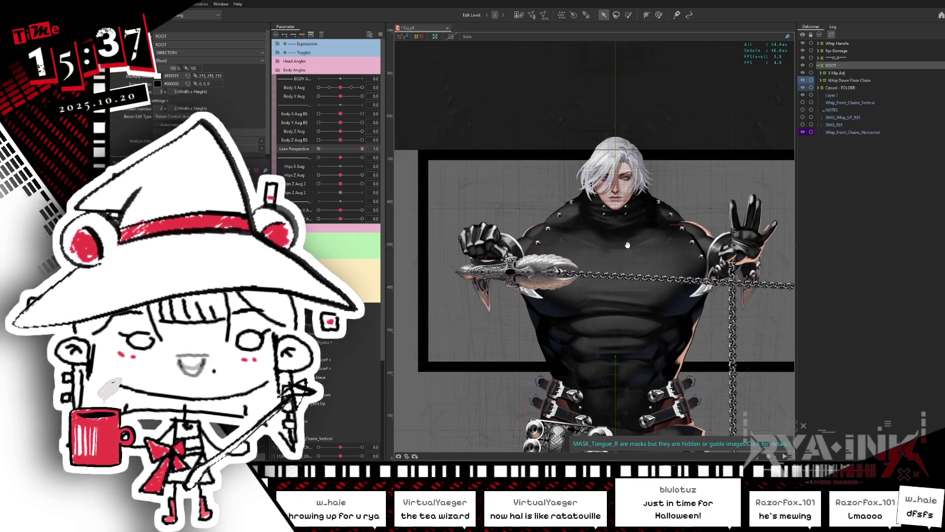
scroll(625, 241, up, 1)
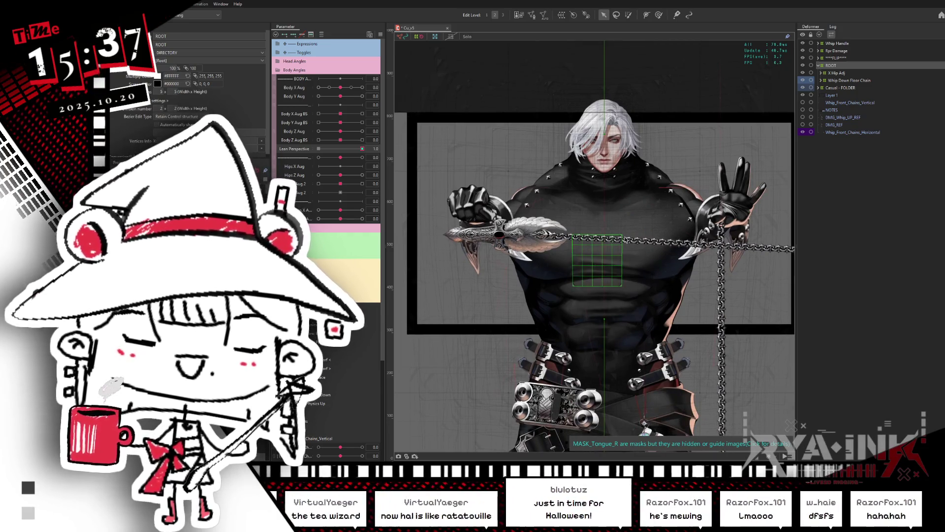
click(625, 239)
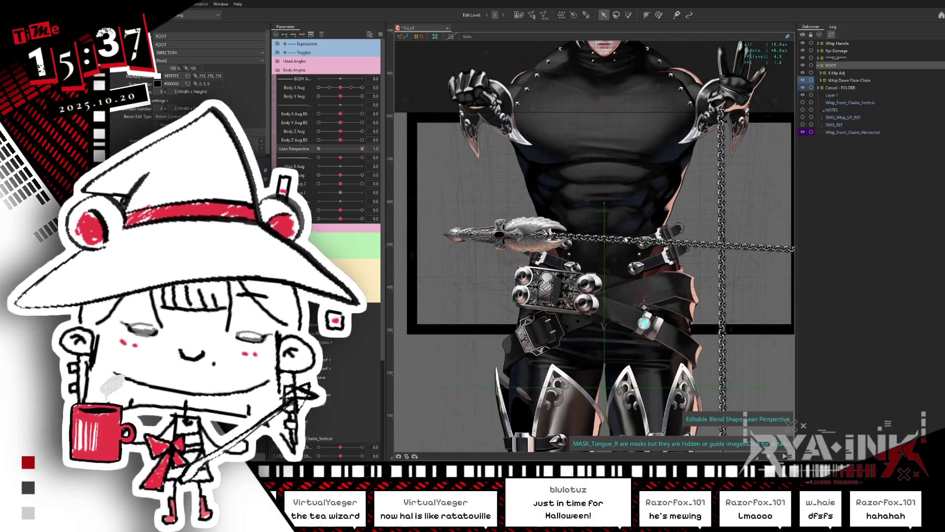
scroll(626, 239, down, 2)
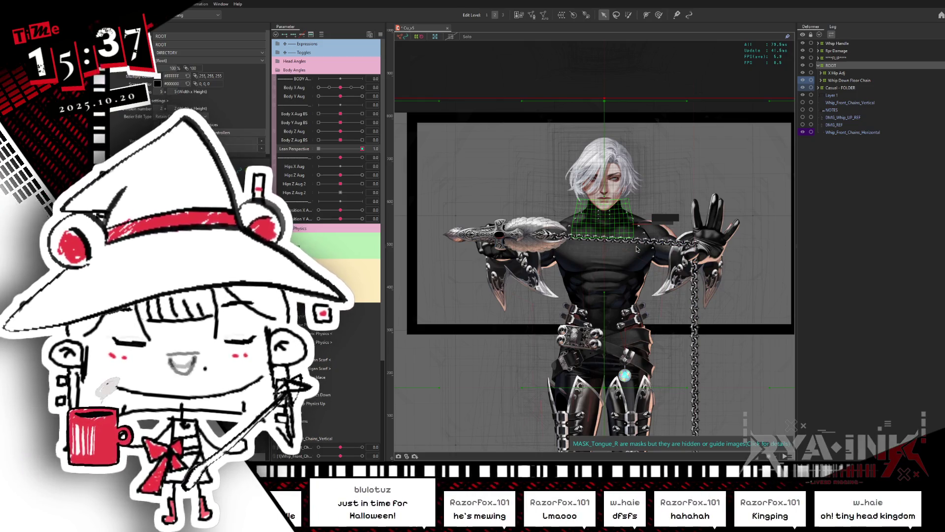
scroll(637, 249, down, 2)
scroll(633, 228, down, 2)
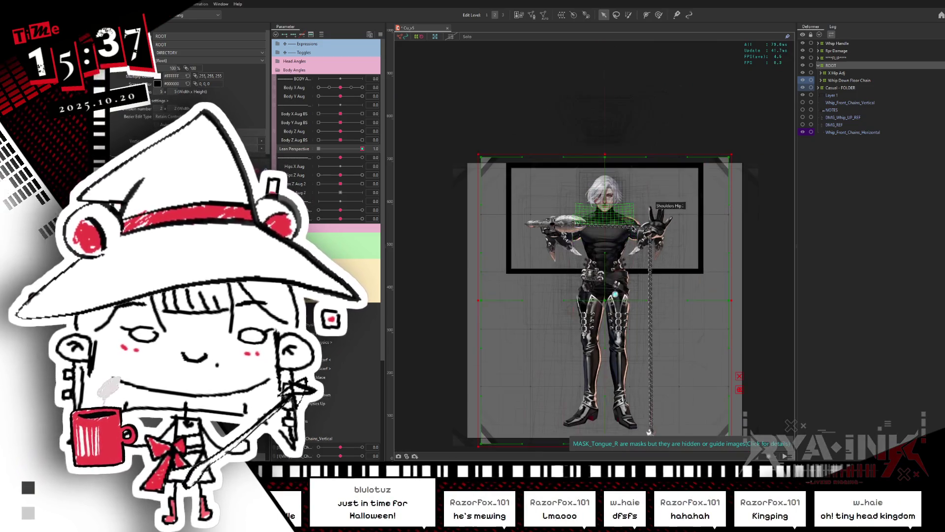
scroll(634, 228, up, 1)
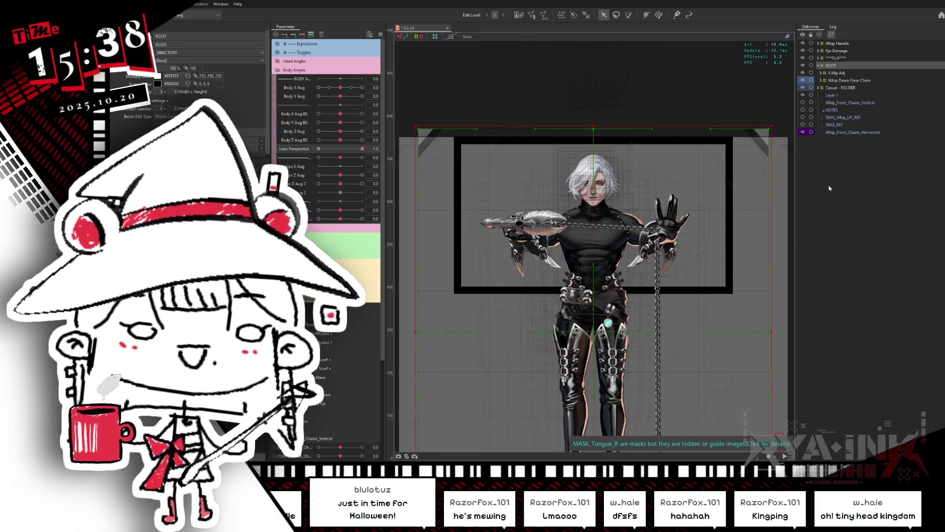
click(716, 143)
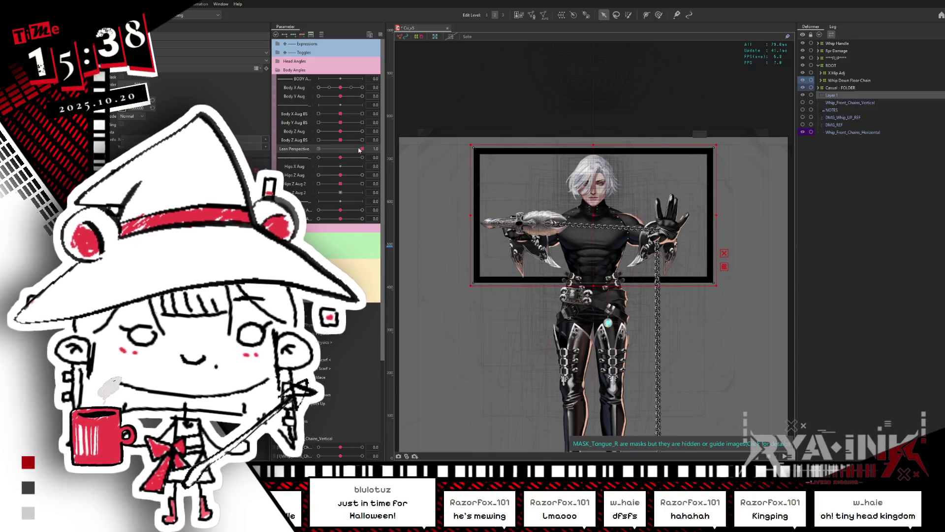
At the Lean Perspective 0.0 key, resize the black frame rectangle around its centre
drag(362, 148, 417, 142)
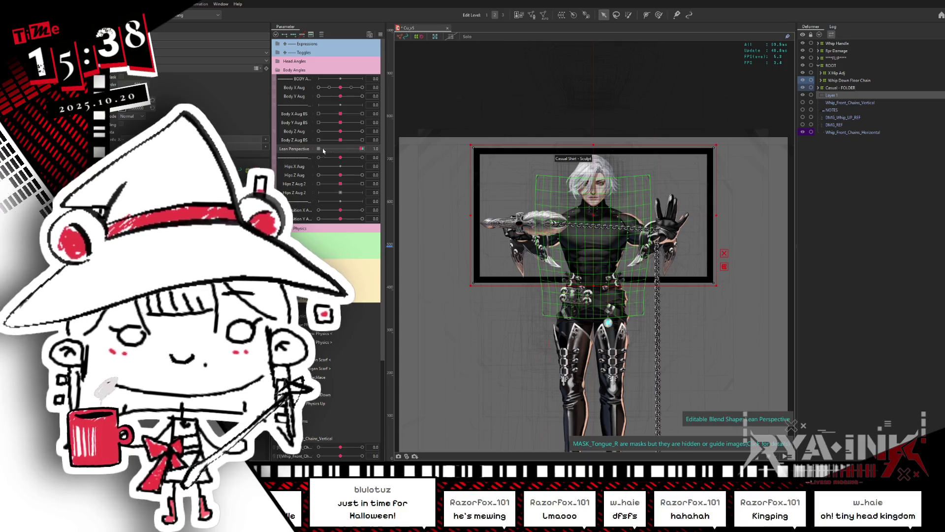
click(318, 149)
drag(719, 142, 837, 75)
drag(580, 215, 466, 193)
scroll(601, 195, down, 2)
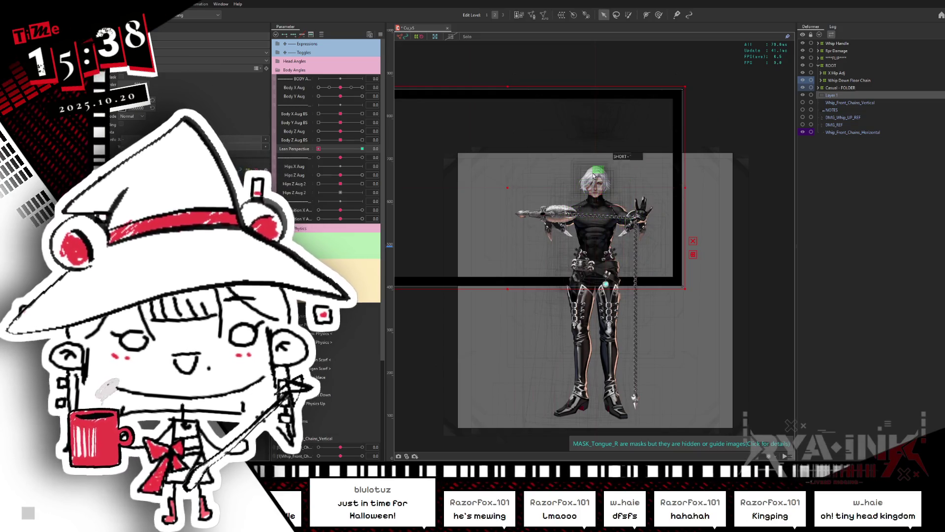
scroll(601, 178, down, 1)
Check the frame at Lean Perspective 1.0, return to 0.0 and select ROOT
drag(322, 150, 407, 142)
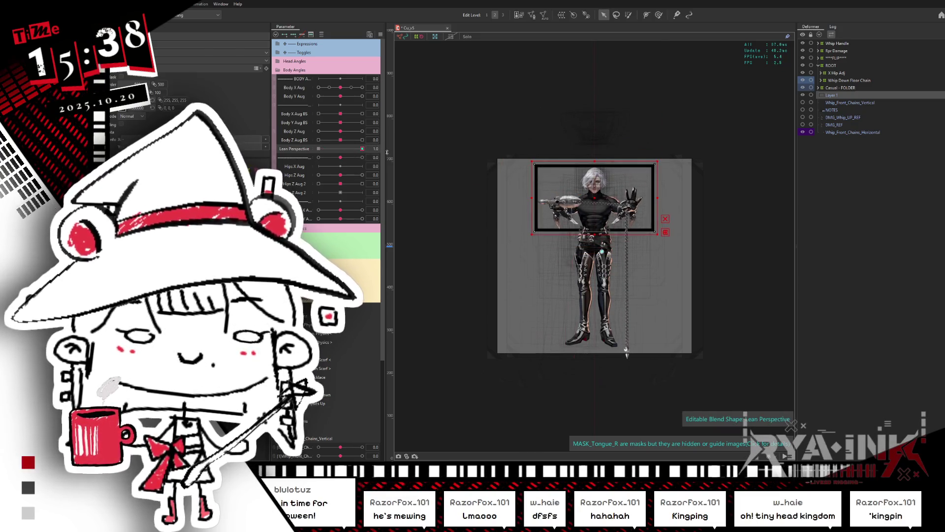
key(ctrl+h)
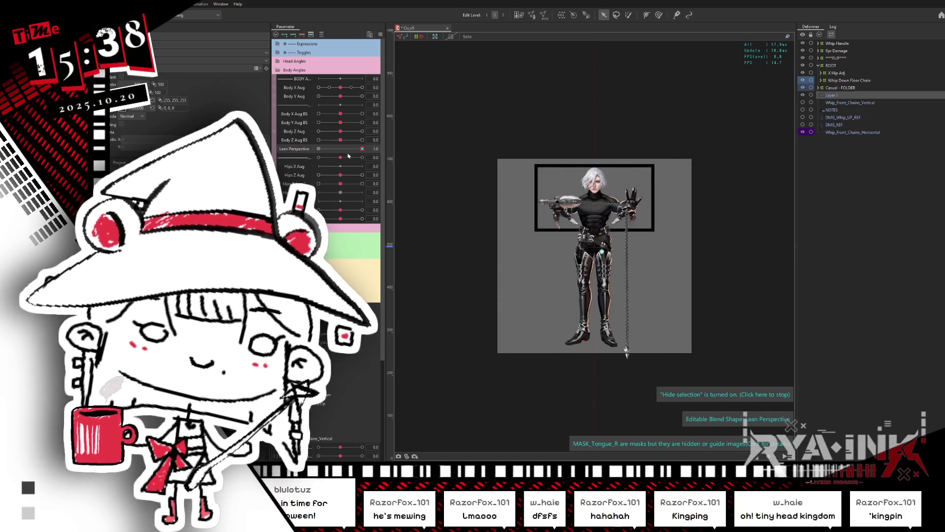
drag(352, 150, 282, 143)
click(866, 65)
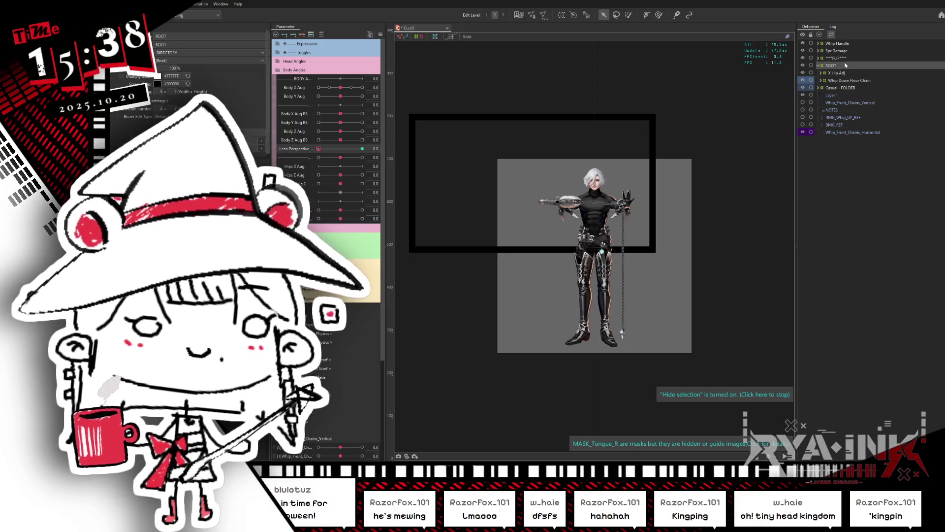
Create a warp deformer named Lean Ref over ROOT and test the Lean Perspective slider
click(563, 15)
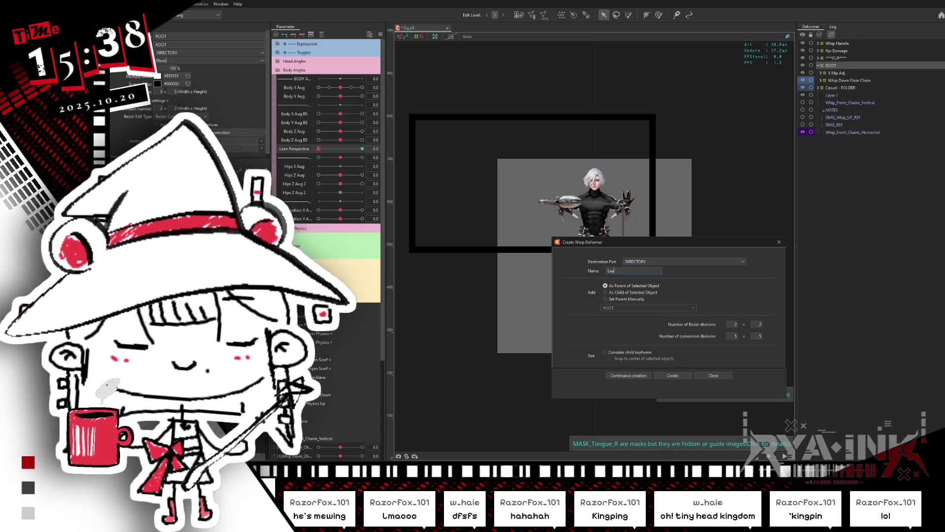
text(n Ref)
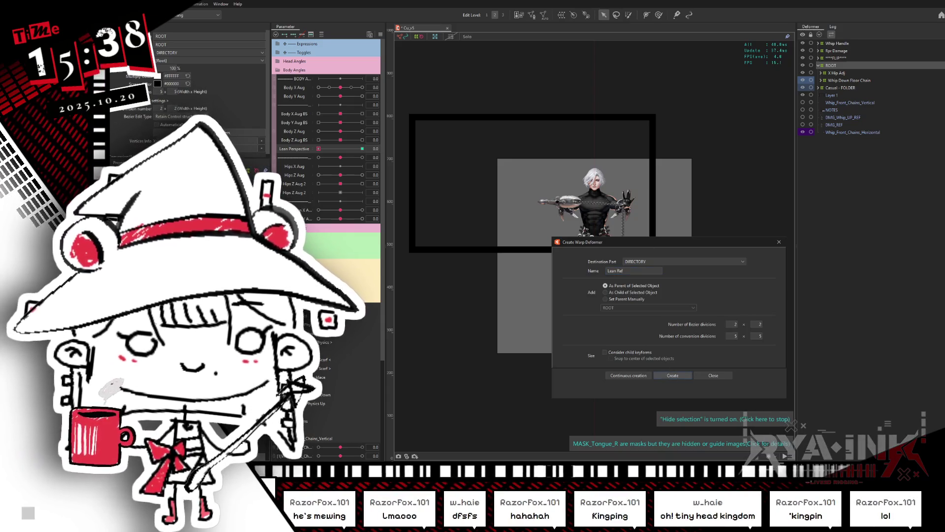
key(Return)
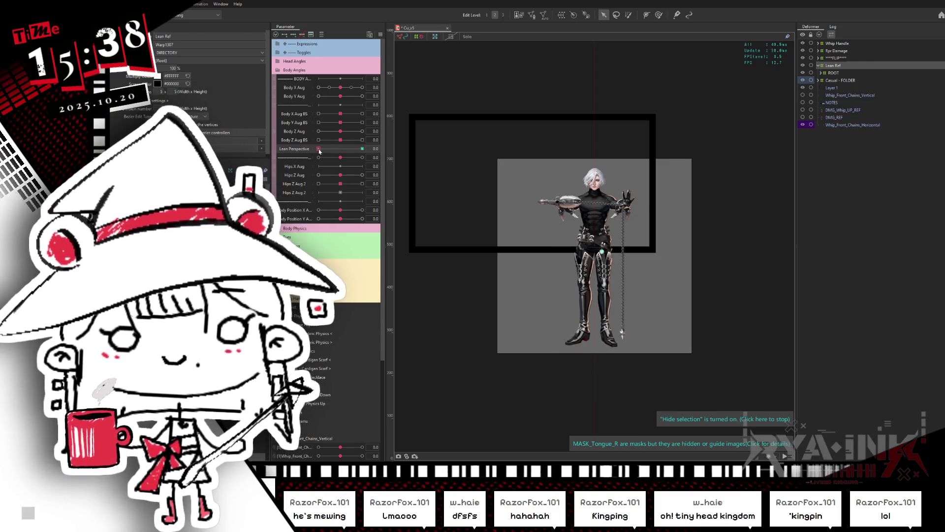
mouse_move(319, 149)
mouse_down()
mouse_move(368, 149)
mouse_move(319, 148)
mouse_up()
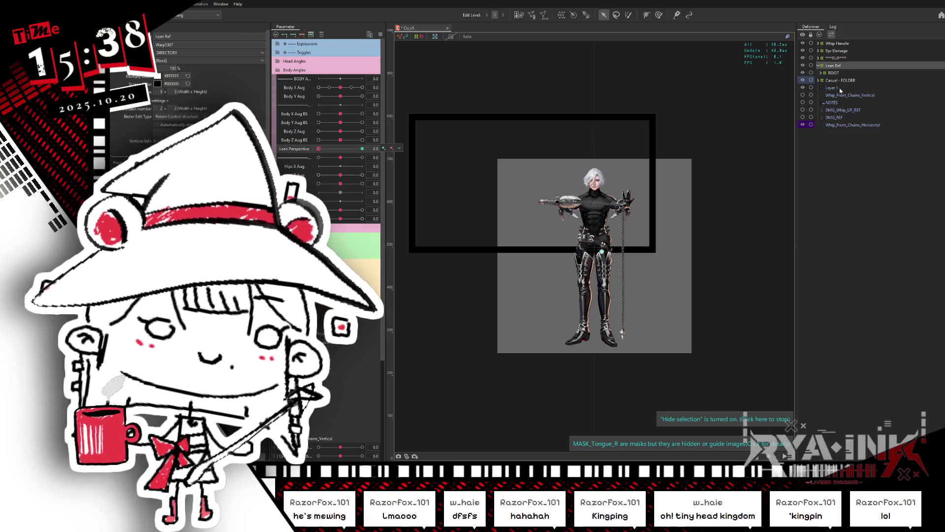
On Layer 1, restore the frame to a snug box around the figure, toggling Lean Perspective 1 and 0
click(840, 88)
drag(327, 149, 385, 147)
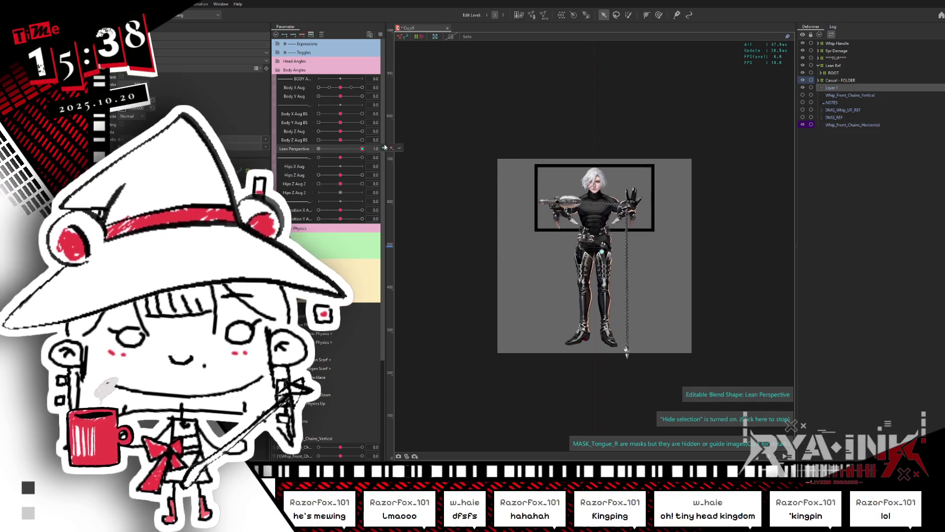
click(301, 34)
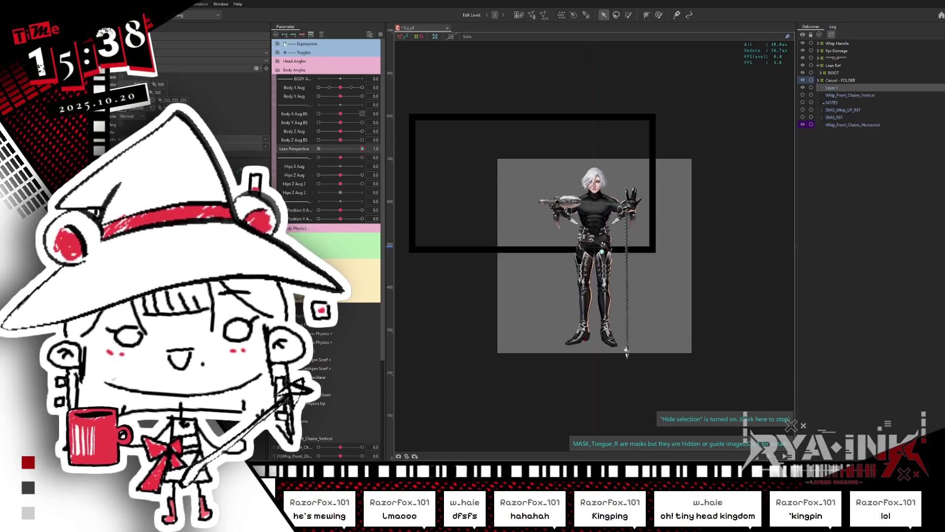
click(365, 150)
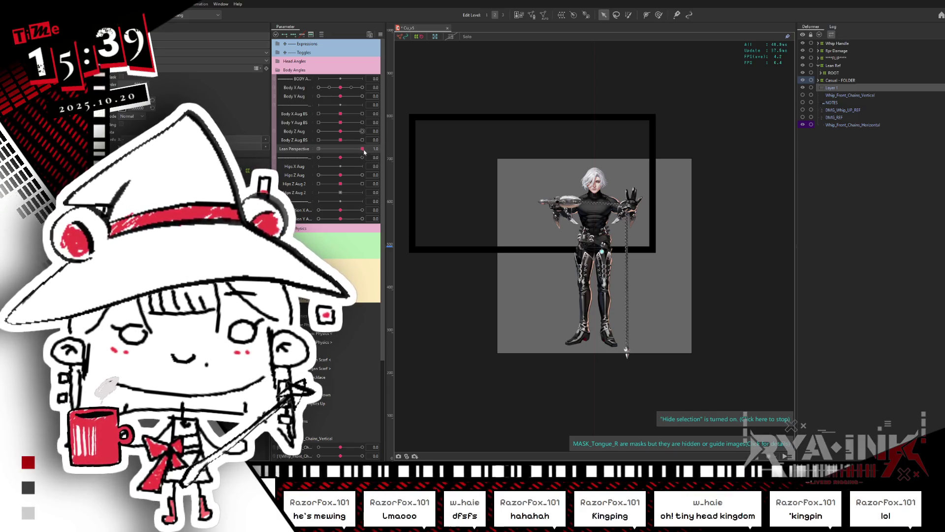
click(362, 150)
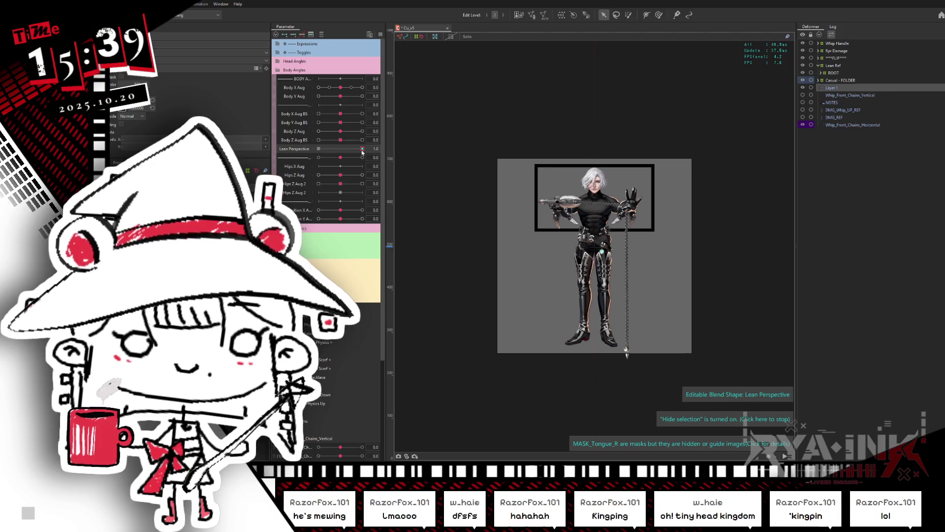
drag(361, 154, 318, 150)
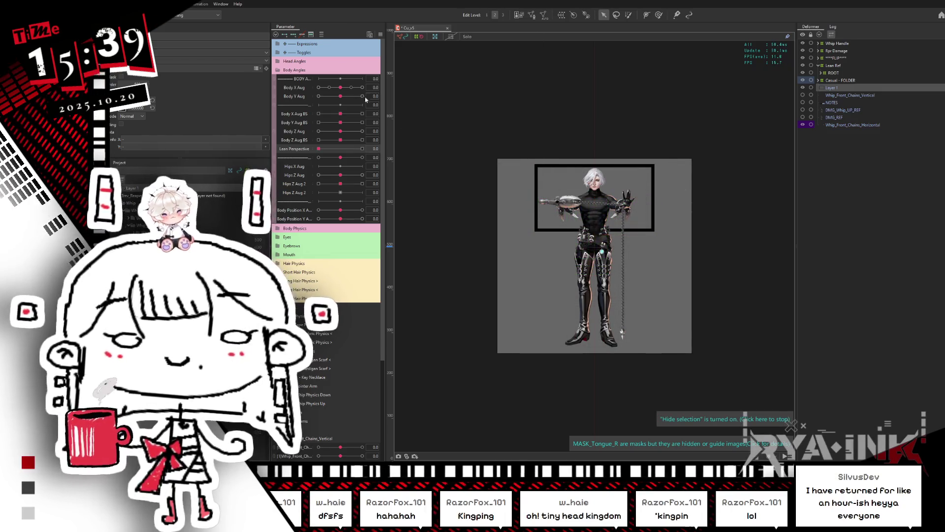
click(348, 150)
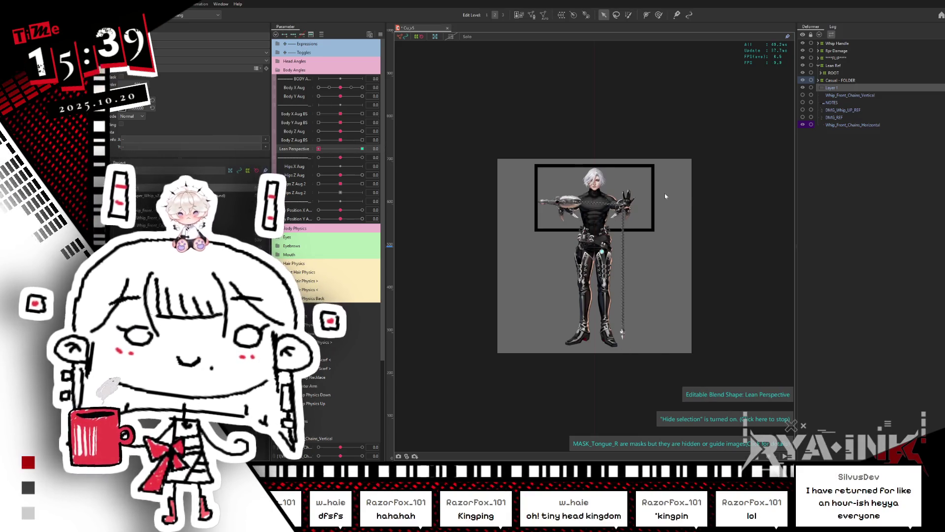
Select the black frame mesh and enlarge it to cover most of the canvas
click(611, 196)
scroll(612, 197, up, 2)
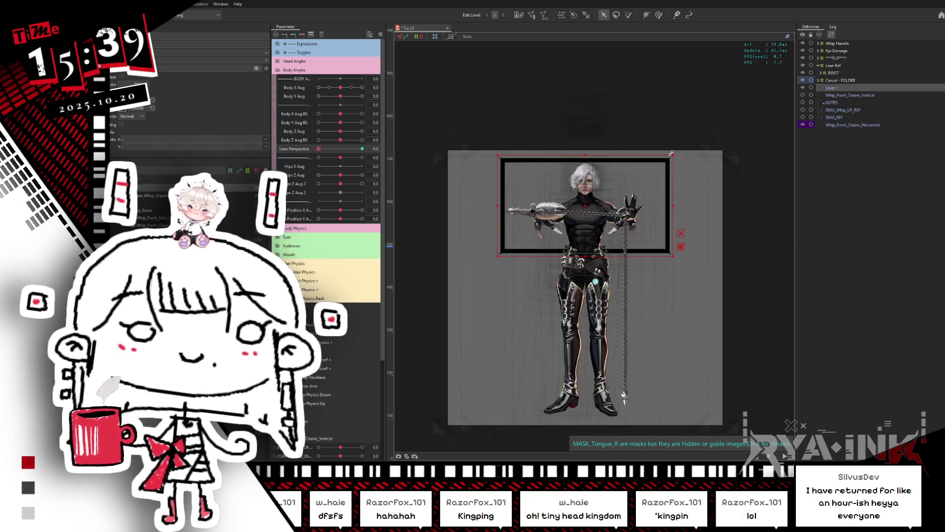
drag(678, 151, 788, 91)
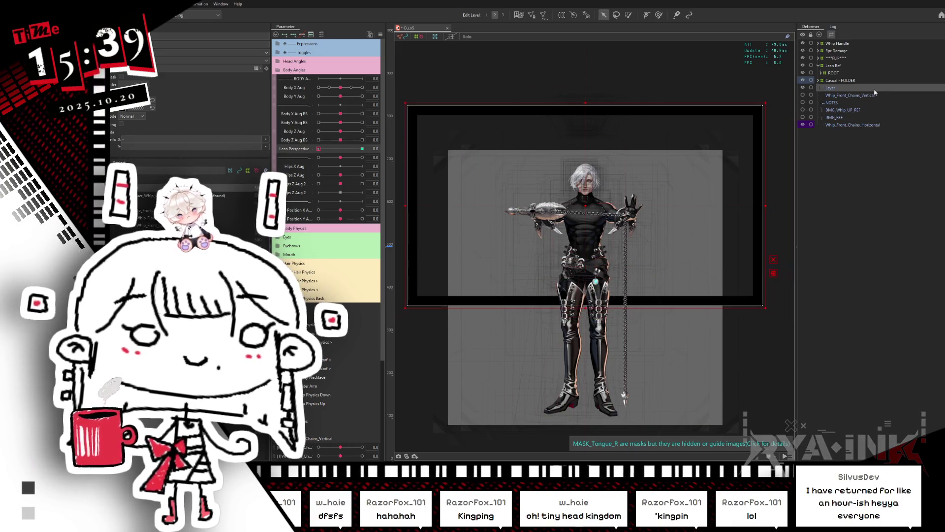
Try shifting the character right with Lean Ref, then with Whip Handle, undoing each move
click(836, 66)
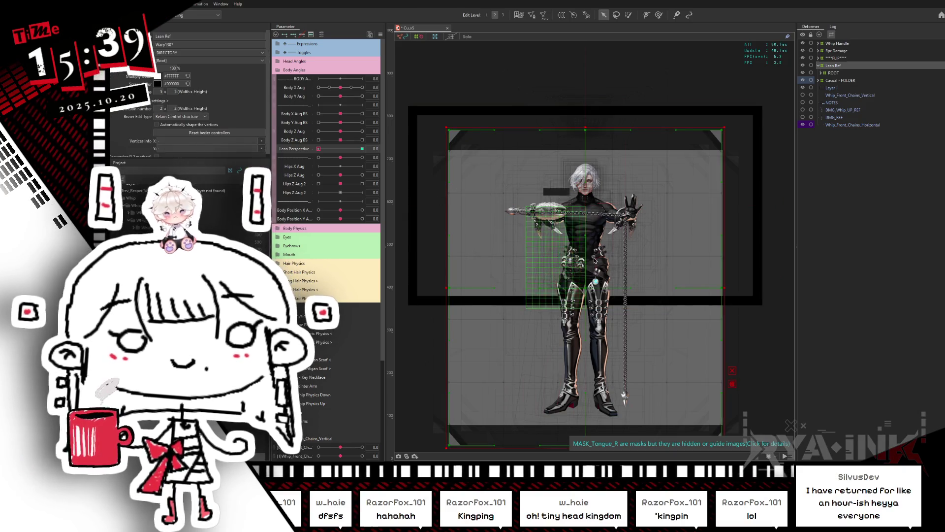
click(328, 148)
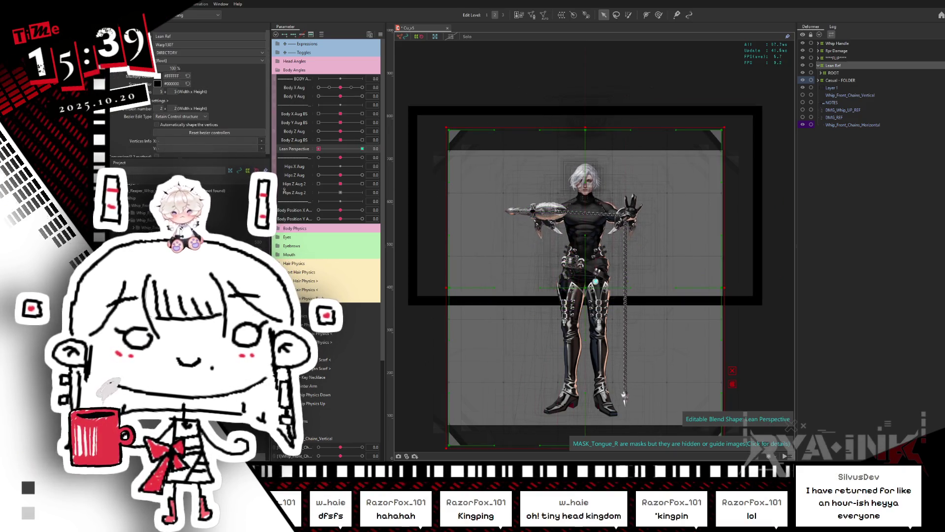
key(ctrl+h)
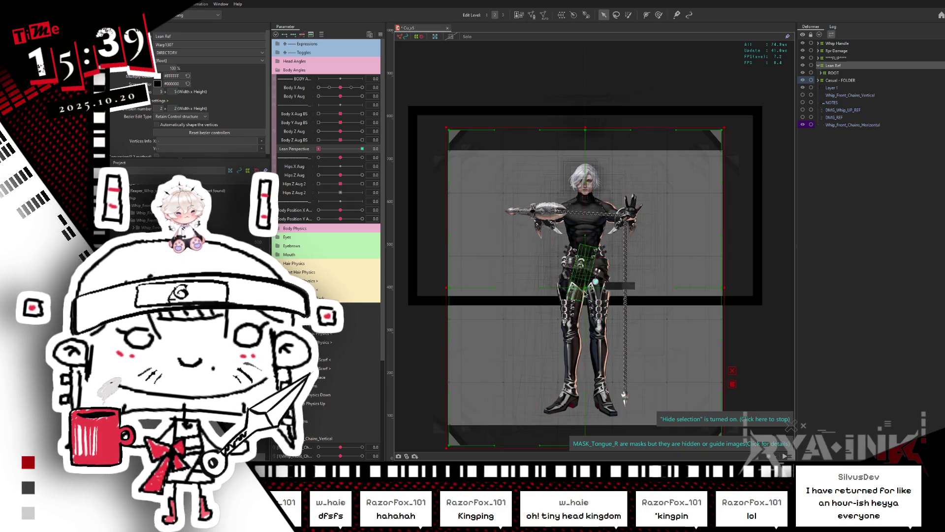
drag(587, 291, 694, 305)
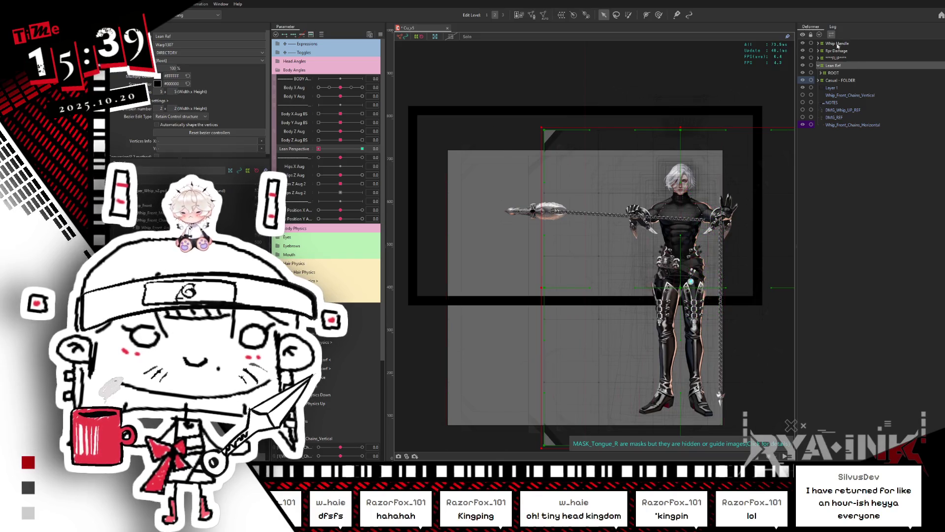
key(ctrl+z)
click(845, 43)
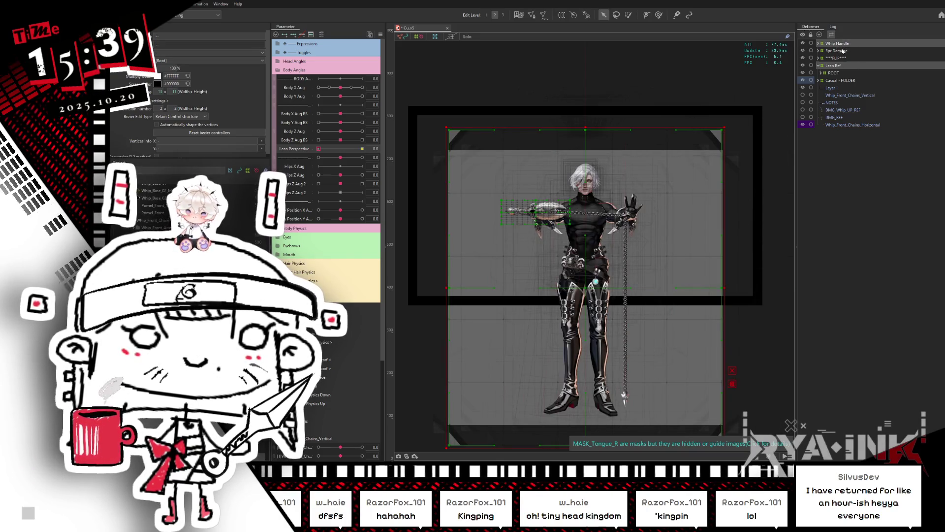
drag(596, 288, 699, 288)
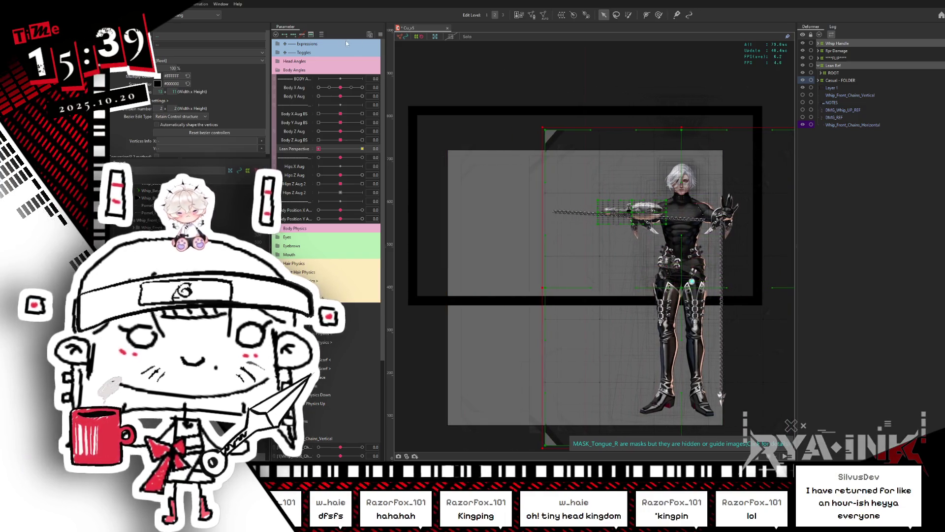
key(ctrl+z)
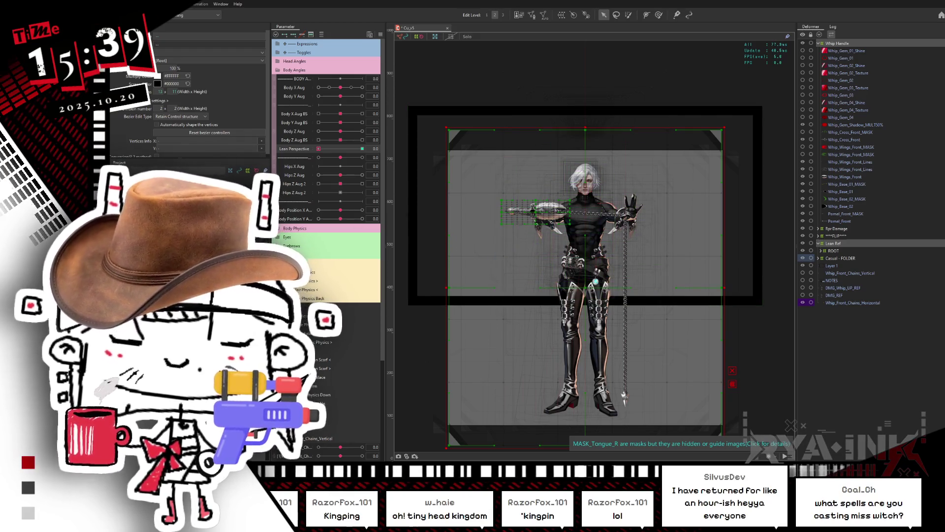
Shift the character right on the Lean Perspective key, hide the horizontal front chains, and set Lean Perspective to 1.0
click(319, 149)
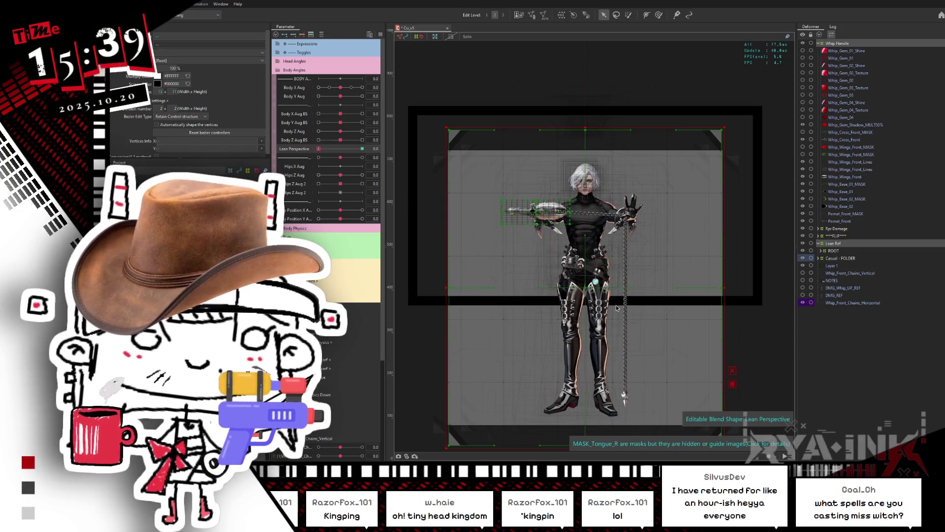
mouse_move(585, 292)
mouse_down()
mouse_move(689, 292)
mouse_move(688, 306)
mouse_up()
drag(689, 321, 691, 323)
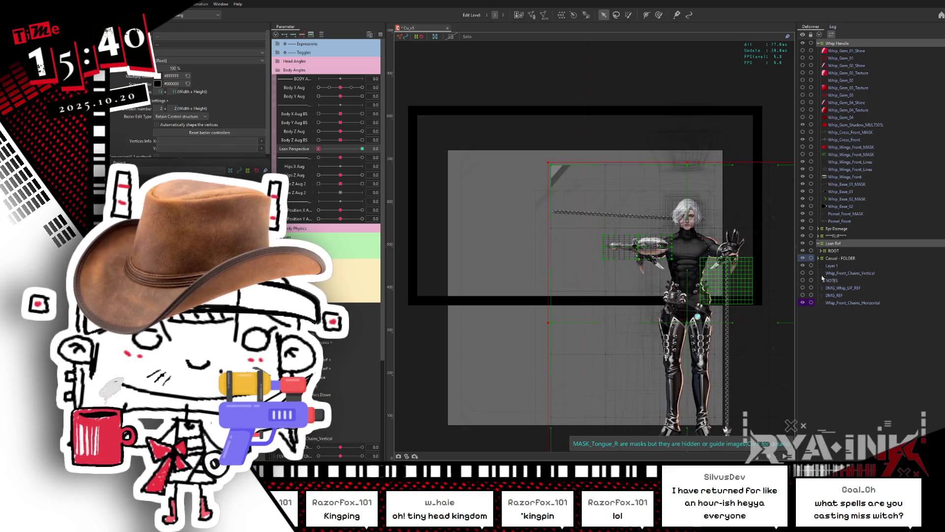
click(802, 302)
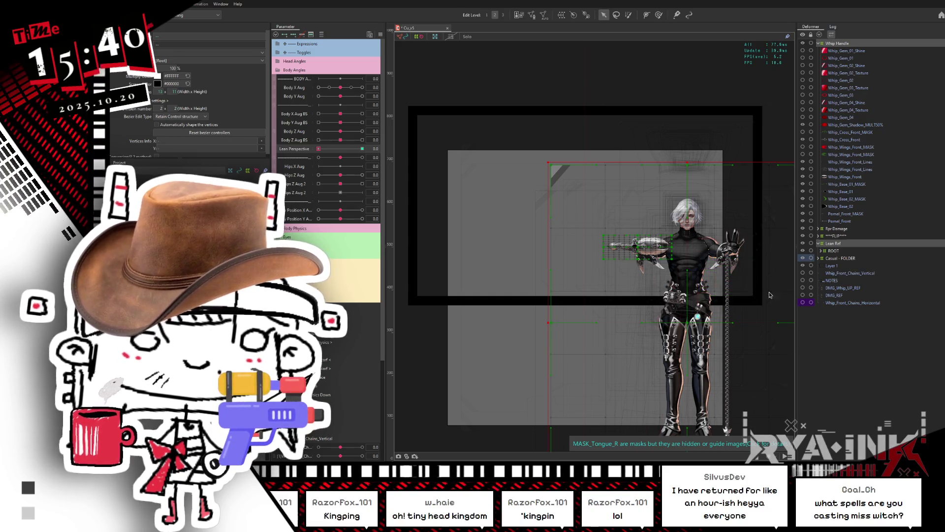
click(362, 148)
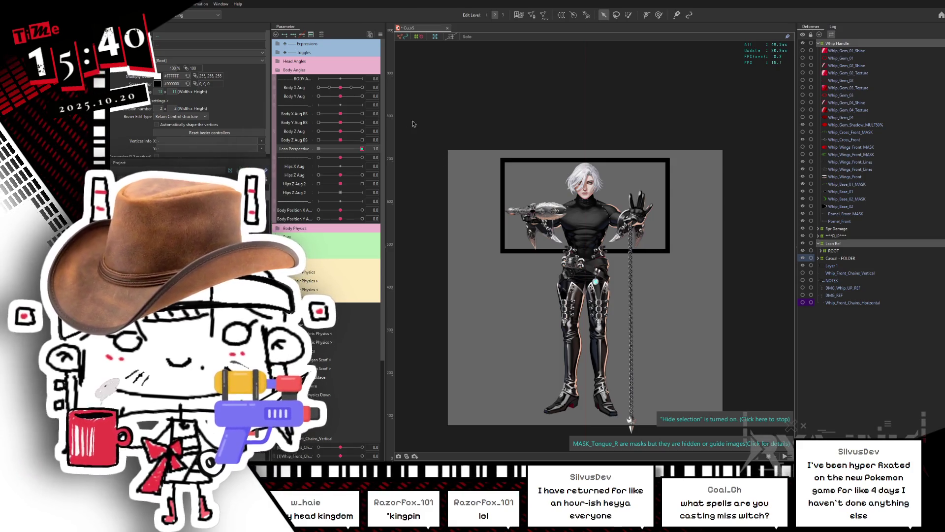
Compare the model at Lean Perspective 0 and 1, settle at 1.0, and select the ROOT deformer
click(362, 148)
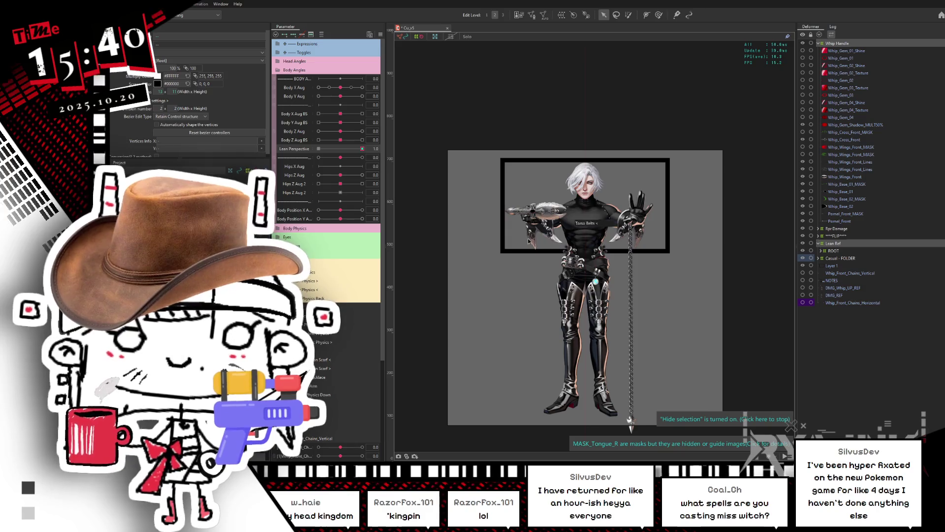
click(319, 149)
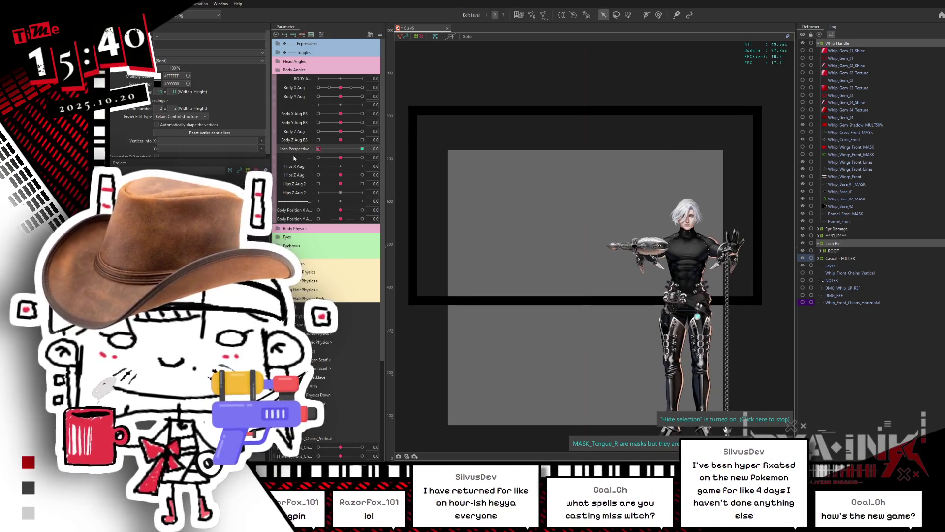
click(363, 149)
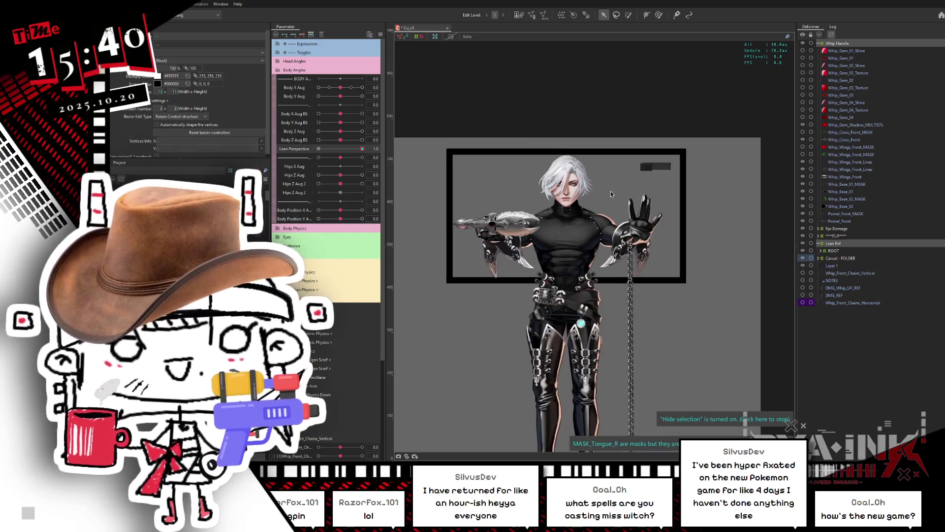
scroll(587, 199, up, 3)
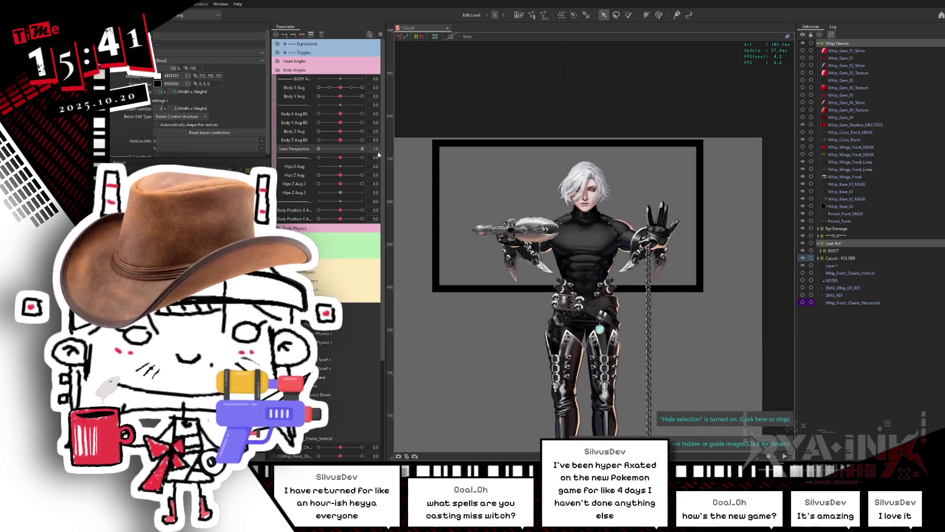
click(318, 150)
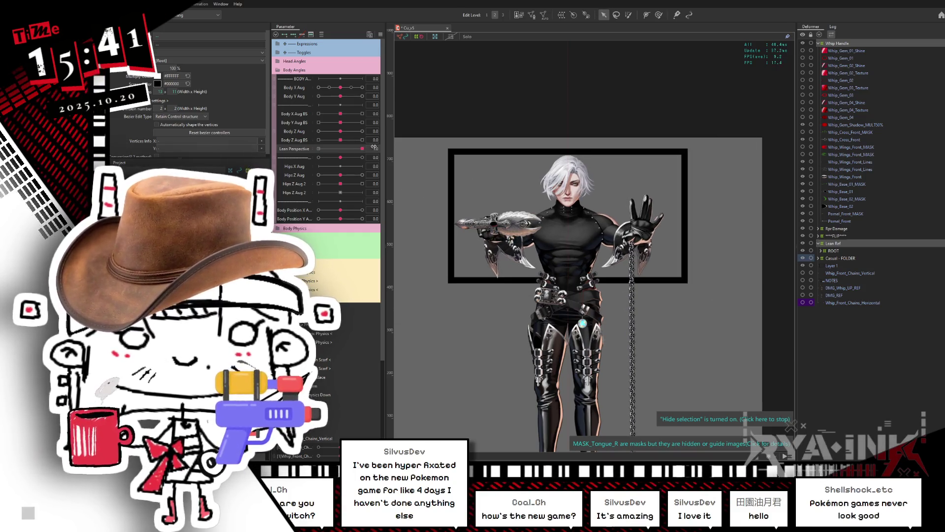
mouse_move(319, 148)
mouse_down()
mouse_move(371, 148)
mouse_move(319, 148)
mouse_up()
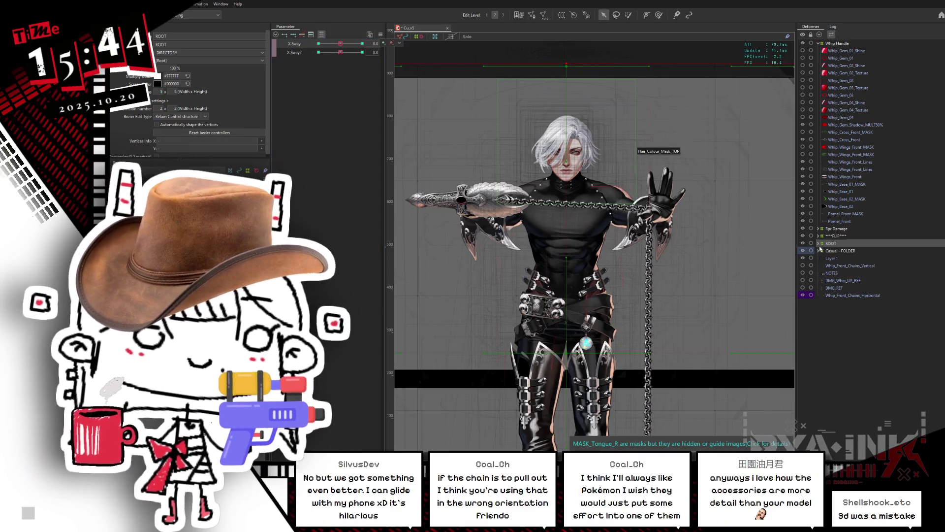
click(819, 243)
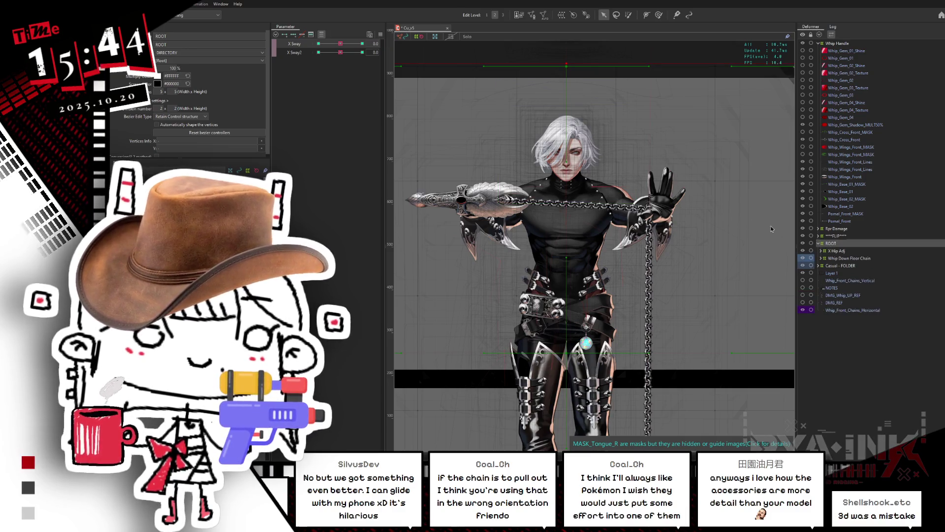
Show the butterfly kimono outfit, dismiss the blend-shape warning, and delete 'Deformer of position adjusting'
click(428, 146)
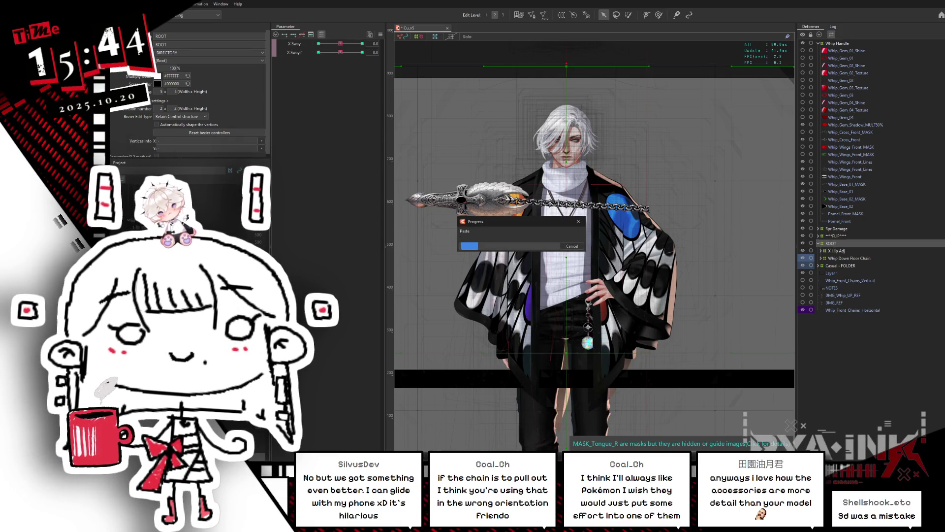
click(293, 55)
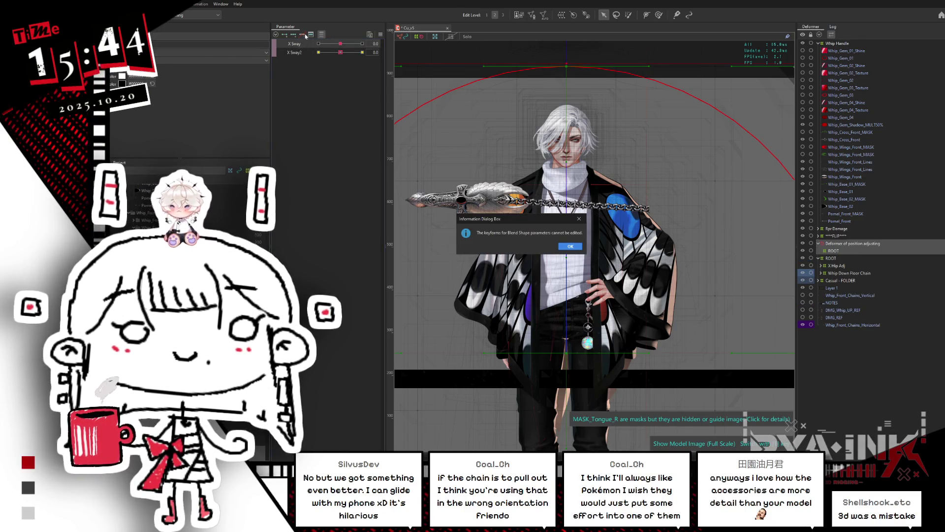
click(571, 246)
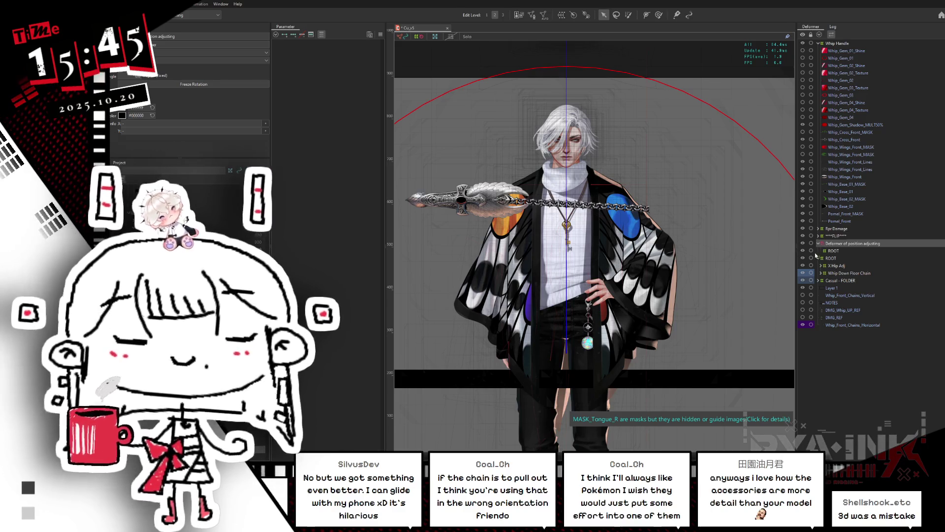
key(Delete)
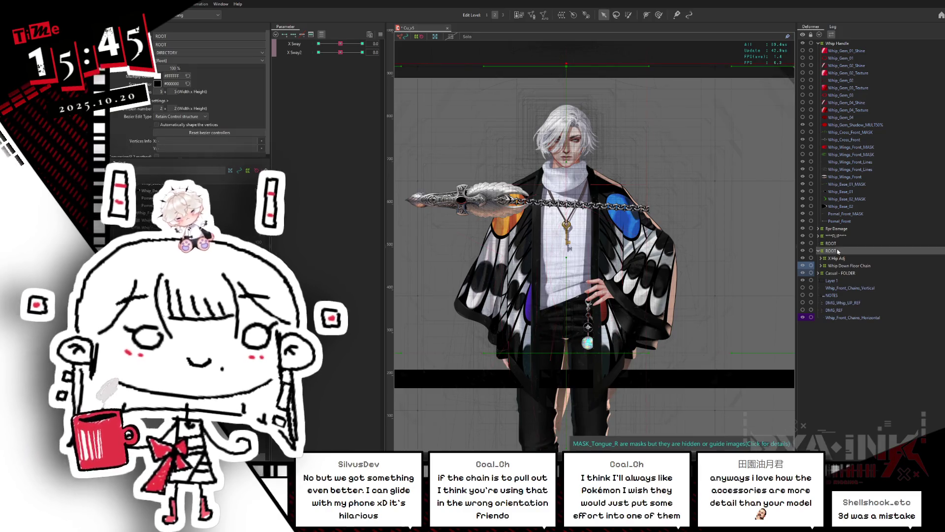
Select the upper ROOT warp deformer and highlight its name in the Inspector
click(837, 243)
click(306, 35)
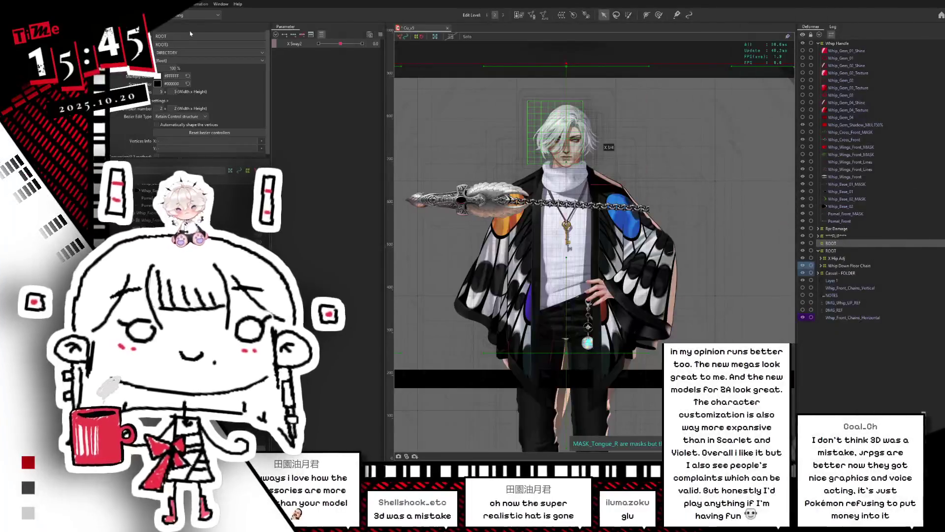
double_click(192, 35)
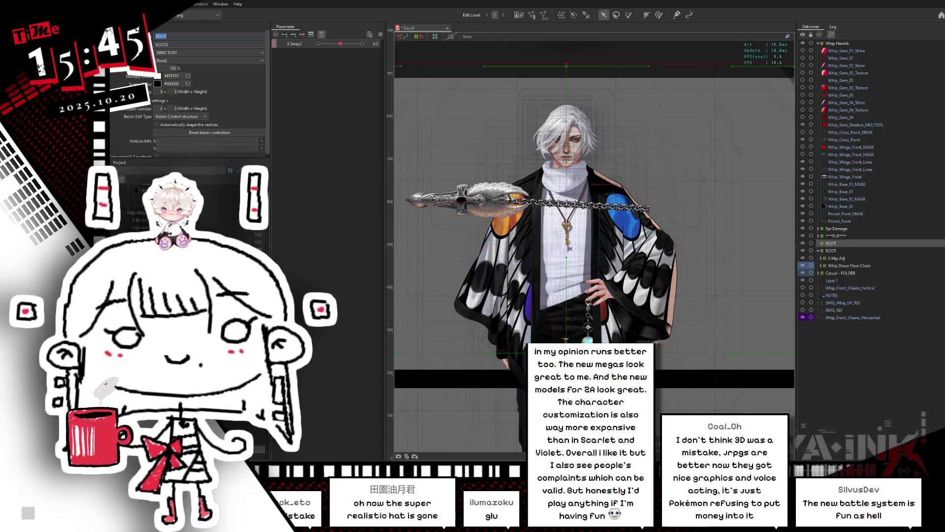
Select the FLIP deformer and frame the full character in the view
click(836, 236)
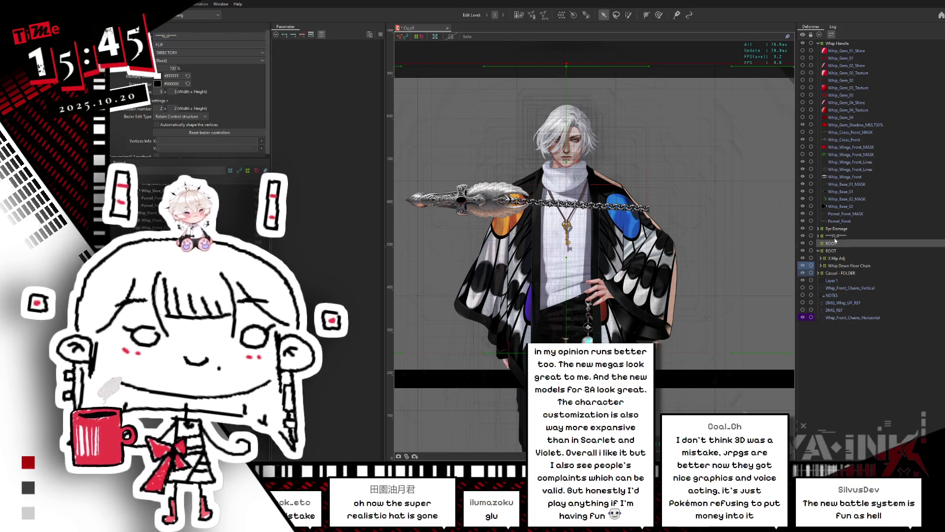
scroll(625, 261, down, 2)
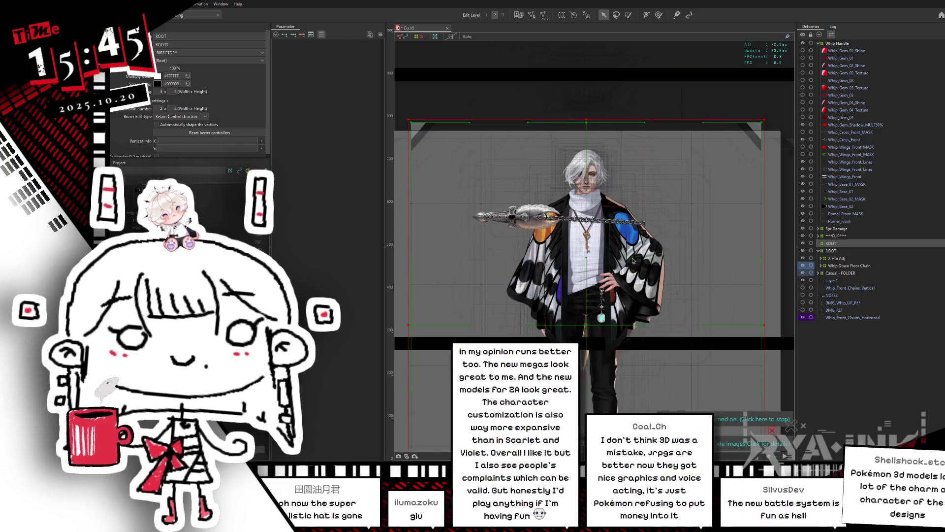
scroll(624, 259, down, 2)
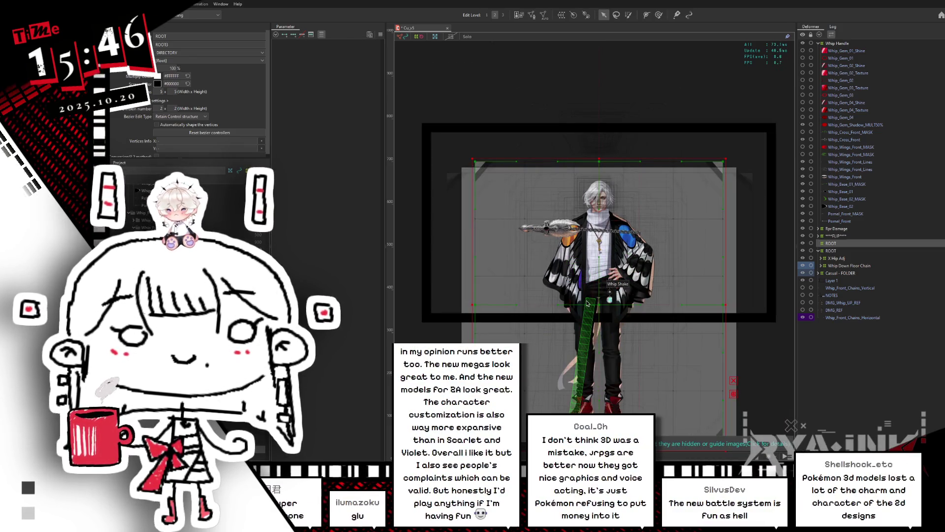
drag(605, 314, 601, 227)
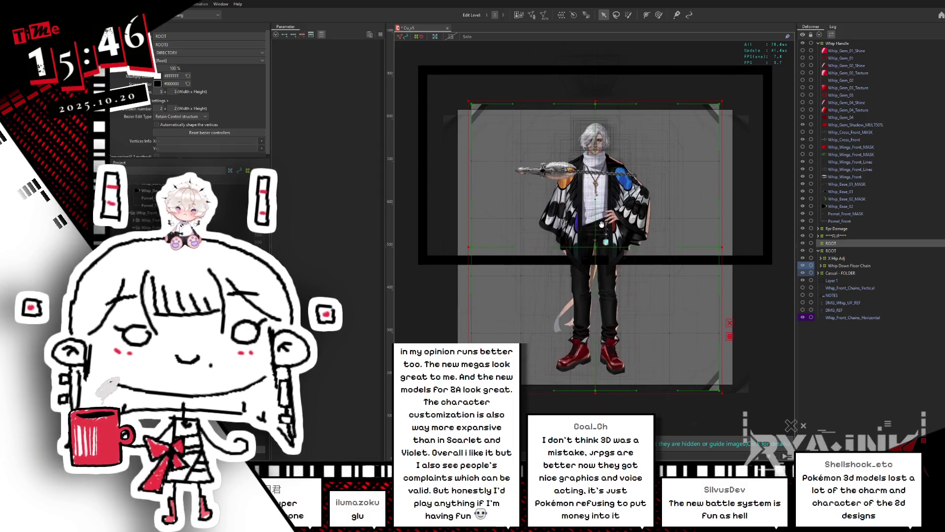
scroll(605, 227, up, 2)
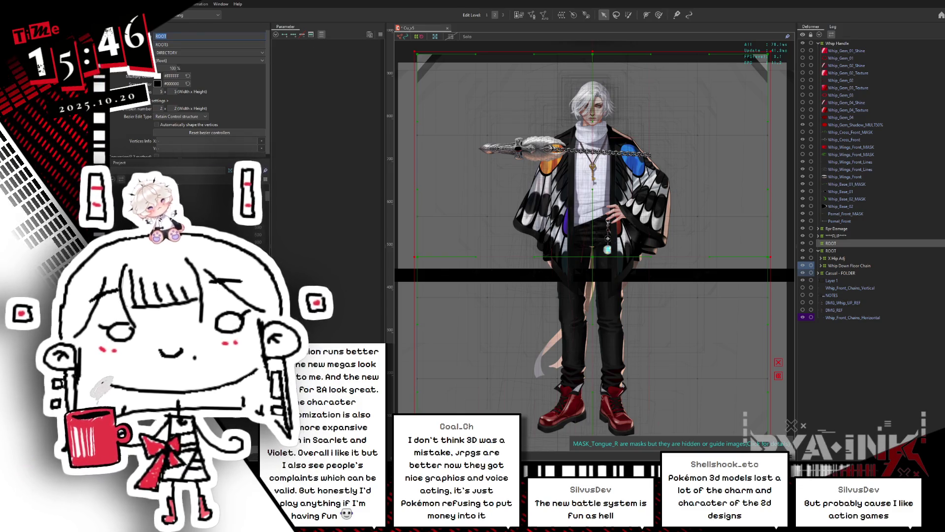
Name the deformer 'Whip Arms Counter Move', nest it under ROOT, and show all parameters
text(Whip A)
text(ip Arm)
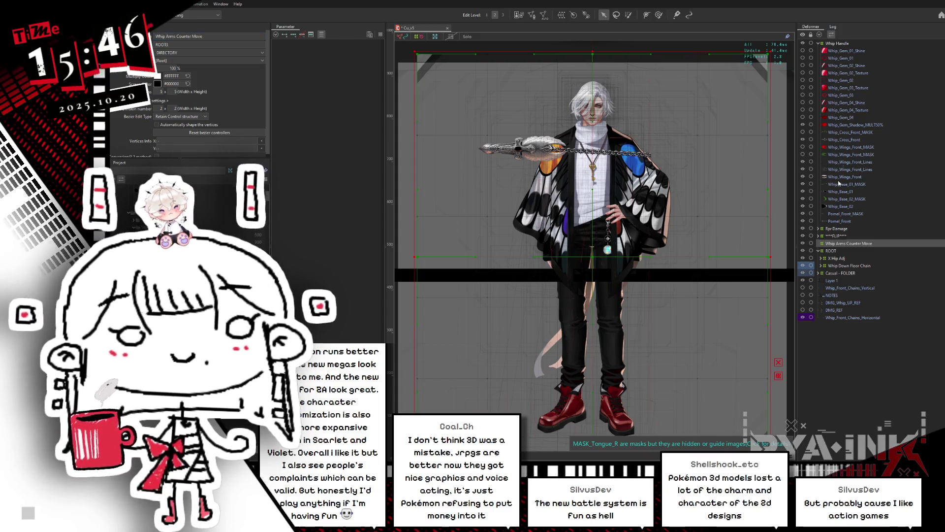
mouse_move(842, 247)
mouse_down()
mouse_move(830, 255)
mouse_move(864, 247)
mouse_move(831, 264)
mouse_up()
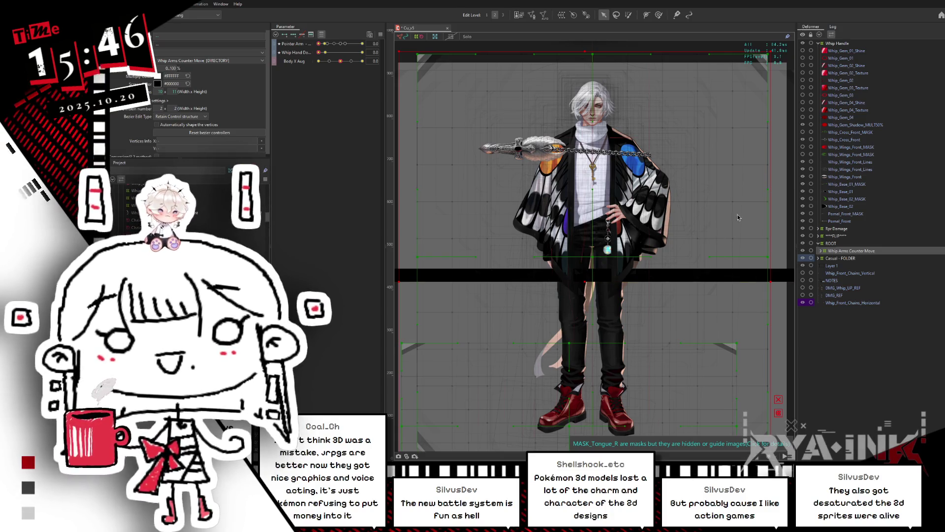
click(853, 252)
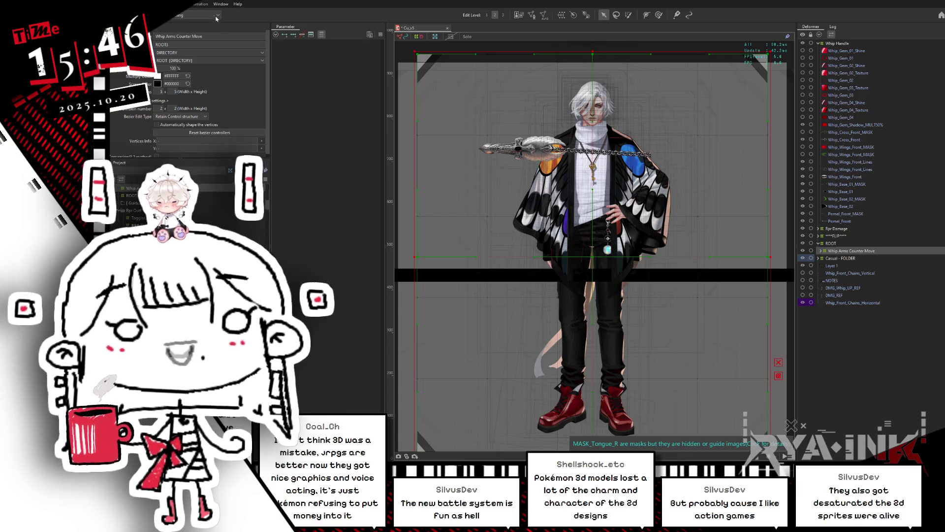
click(322, 35)
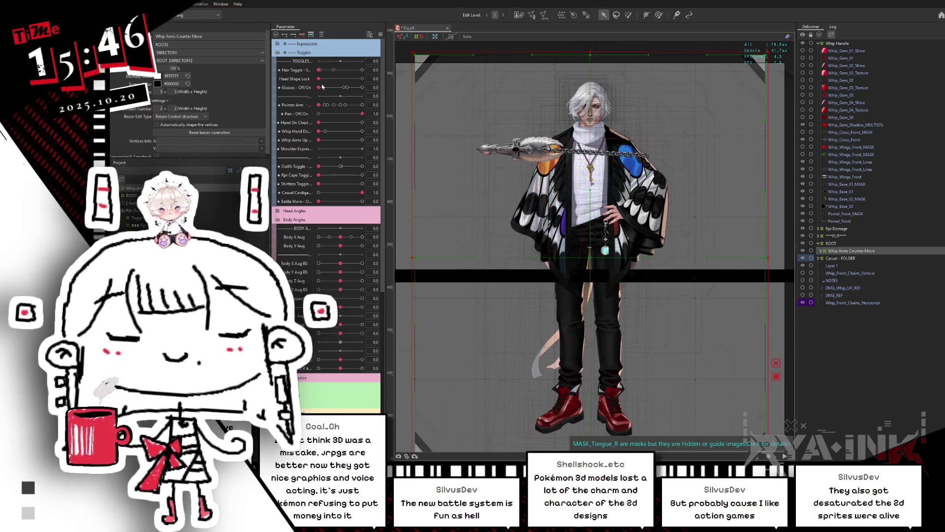
Switch to the black armor with the hand-on-chest pose and compare both Body X Aug extremes
drag(318, 167, 364, 166)
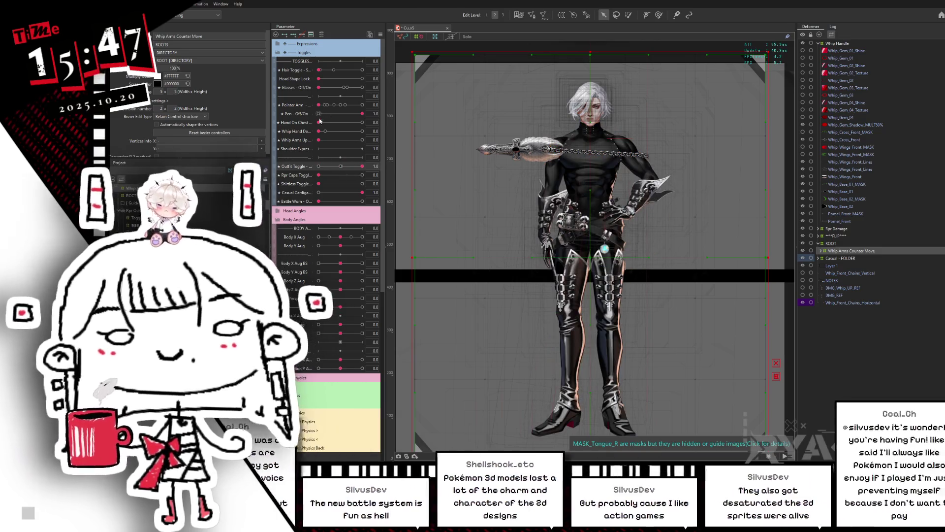
mouse_move(319, 122)
mouse_down()
mouse_move(364, 122)
mouse_move(318, 123)
mouse_move(362, 131)
mouse_move(319, 130)
mouse_move(414, 140)
mouse_up()
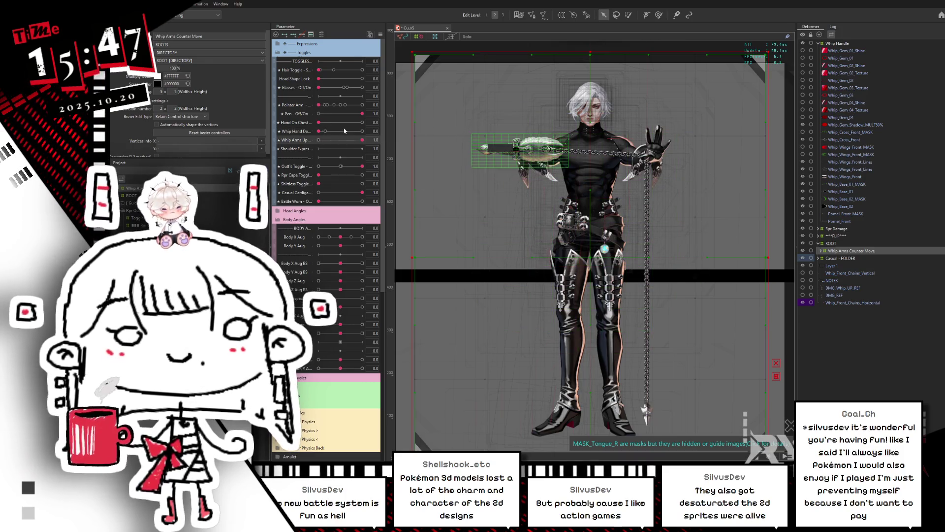
drag(340, 237, 318, 237)
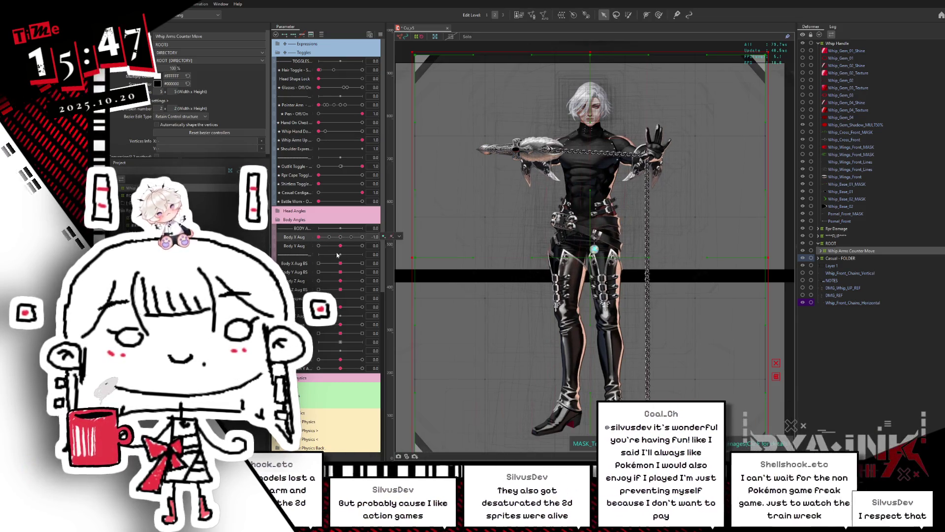
click(342, 238)
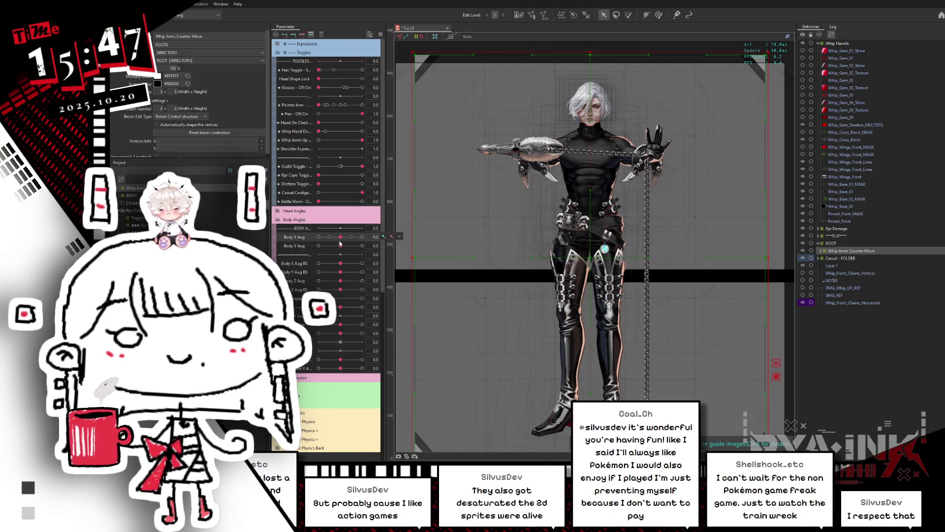
drag(340, 240, 386, 237)
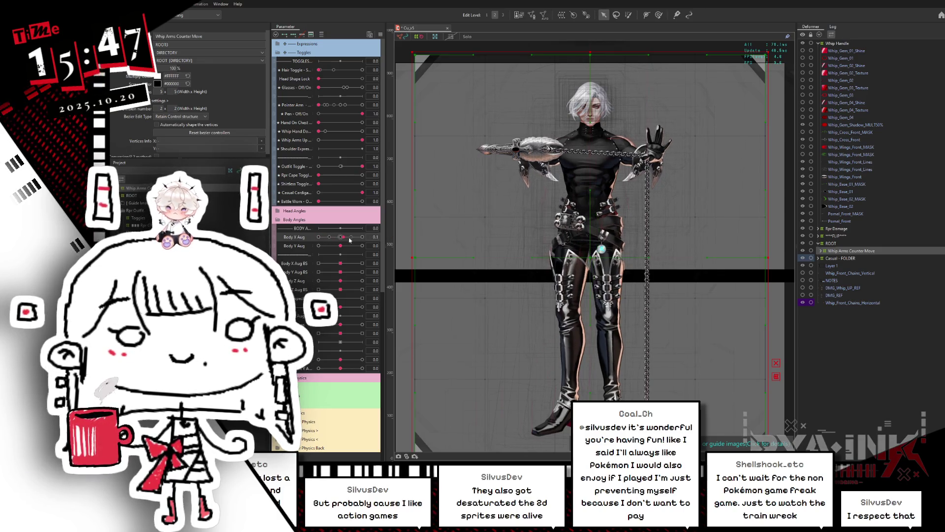
click(342, 239)
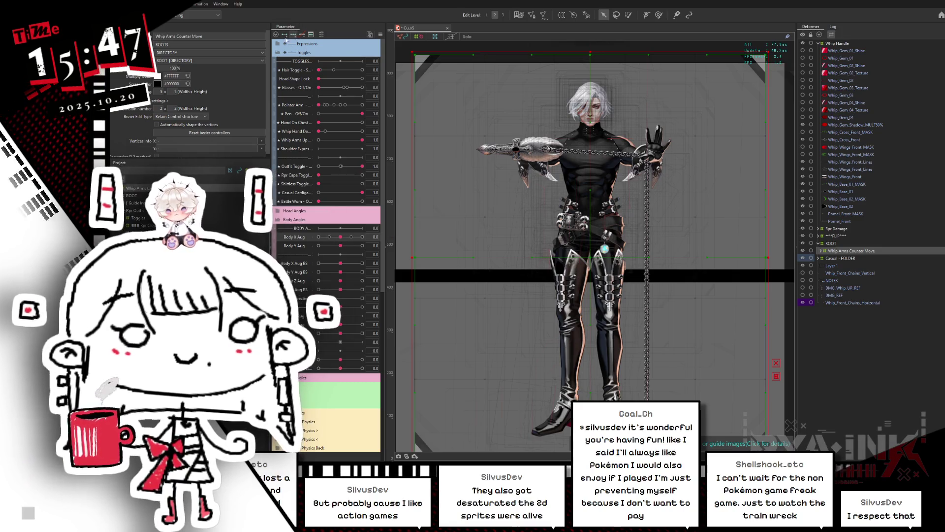
At Body X Aug 1.0 nudge the arms deformer slightly left, then open Reflect Settings
drag(339, 238, 362, 236)
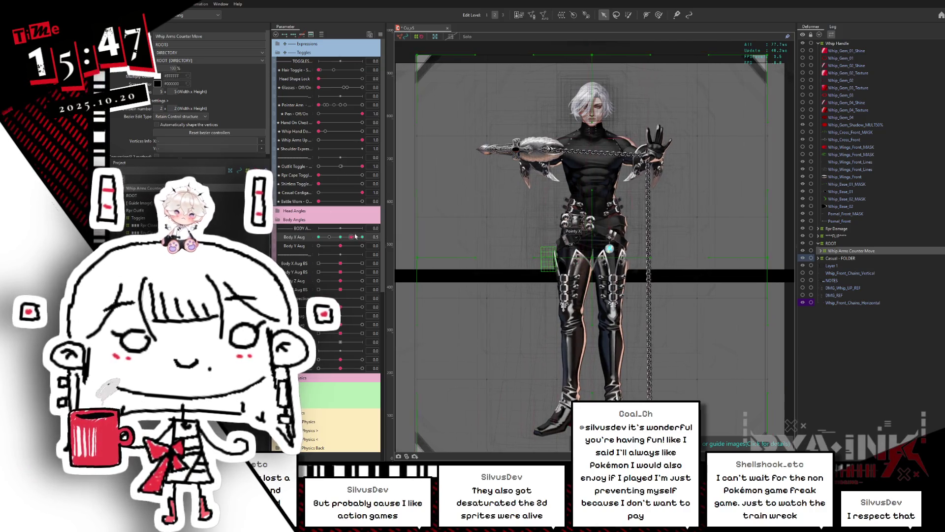
drag(590, 259, 582, 259)
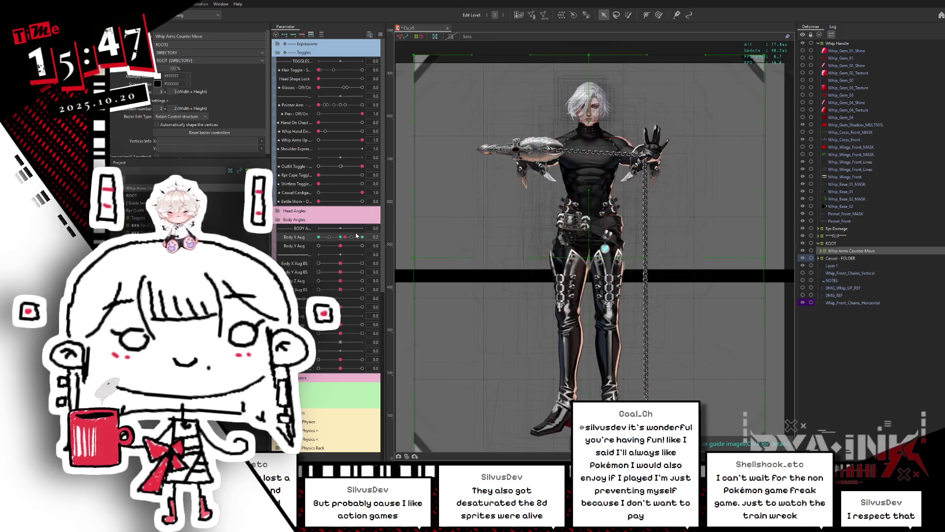
click(318, 236)
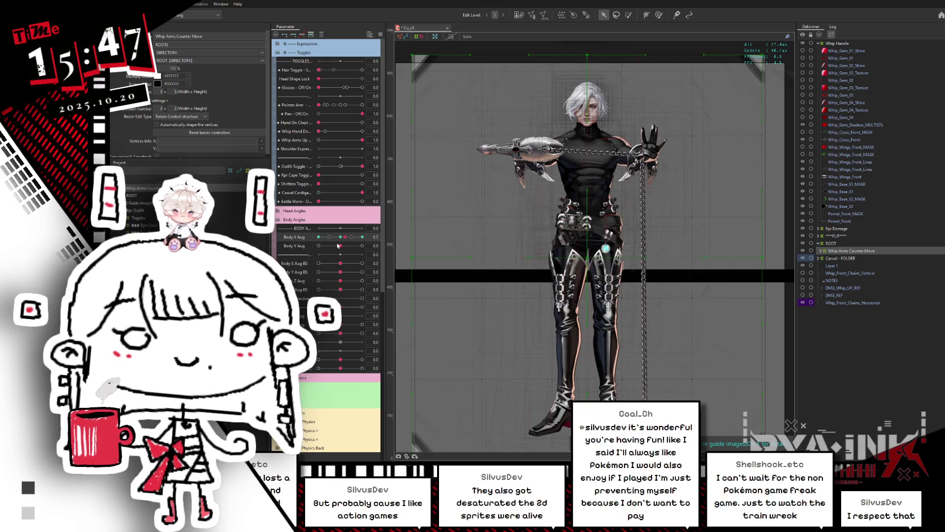
click(362, 237)
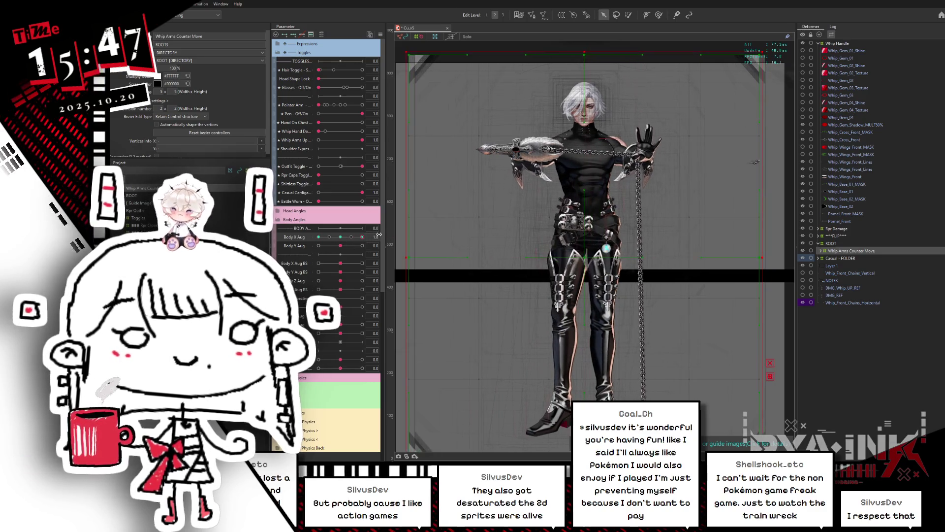
click(318, 237)
key(ctrl+r)
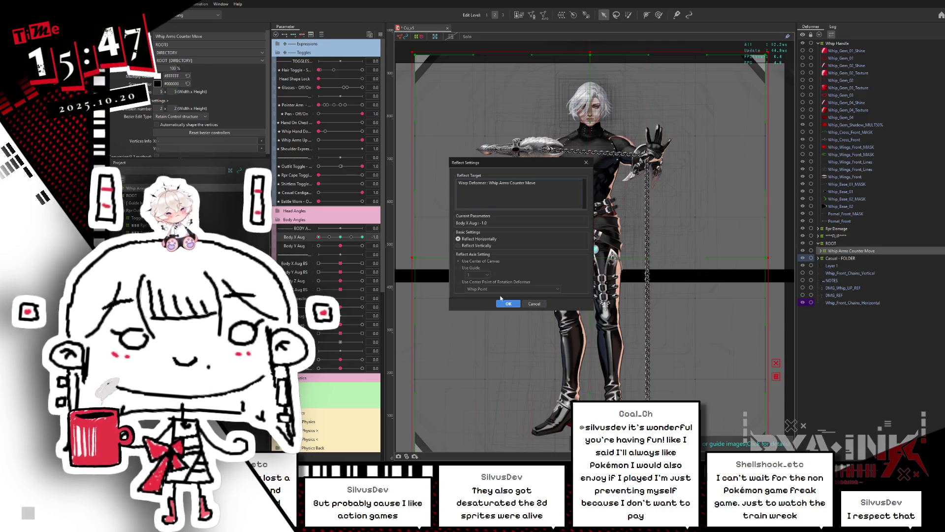
Apply the reflect to mirror Whip Arms Counter Move and preview the Body X Aug 1.0 turn
click(509, 304)
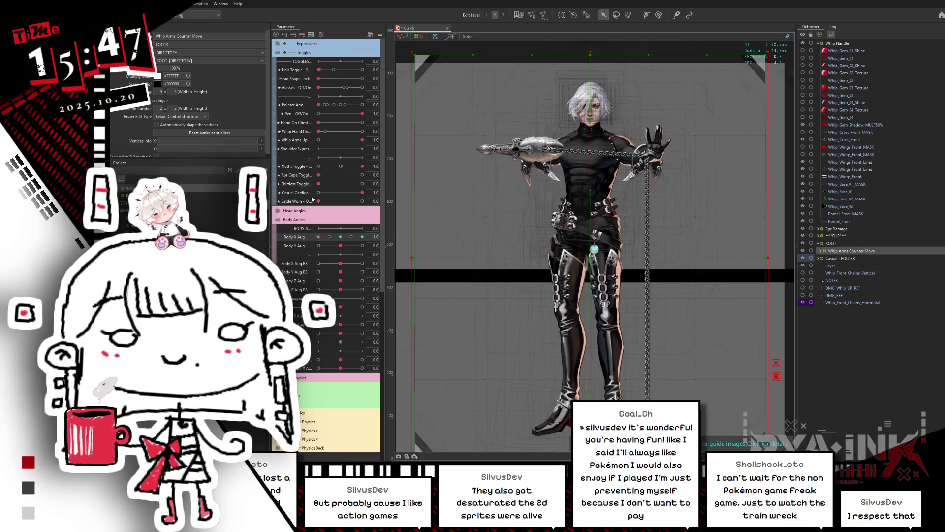
click(362, 298)
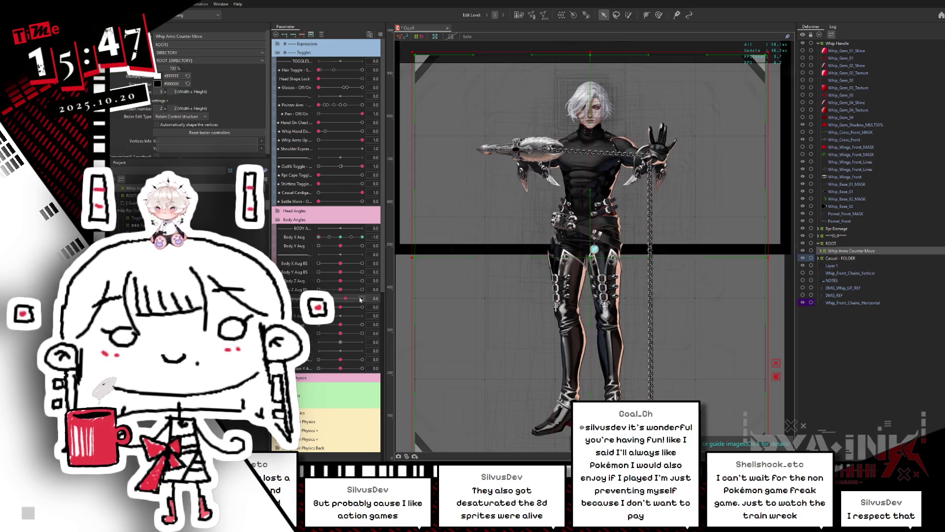
click(298, 237)
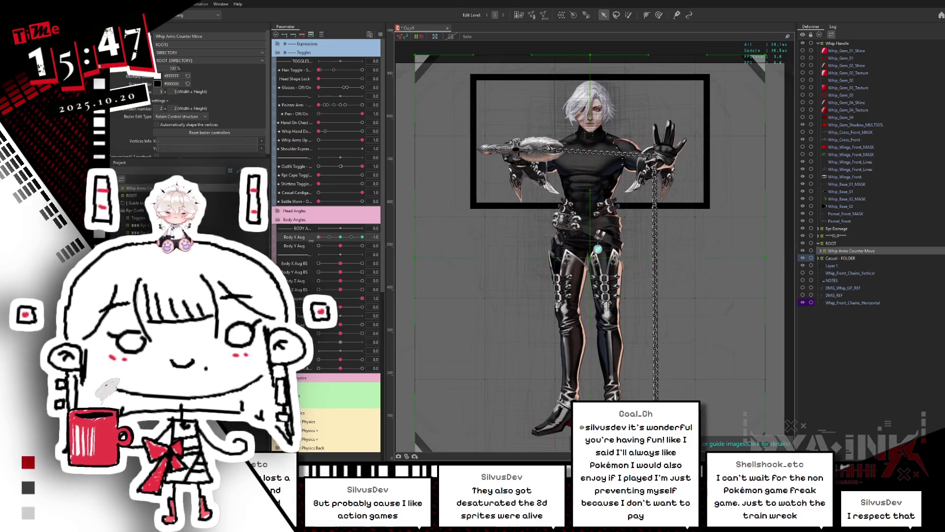
drag(318, 237, 364, 236)
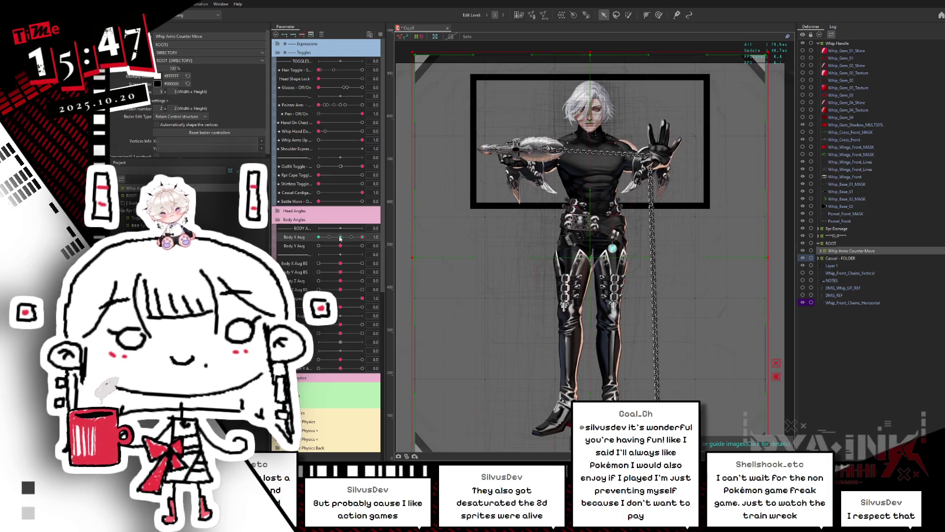
click(340, 238)
Review both Body X Aug sides and reopen Reflect Settings with Reflect Horizontally
mouse_move(339, 238)
mouse_down()
mouse_move(362, 237)
mouse_move(318, 237)
mouse_up()
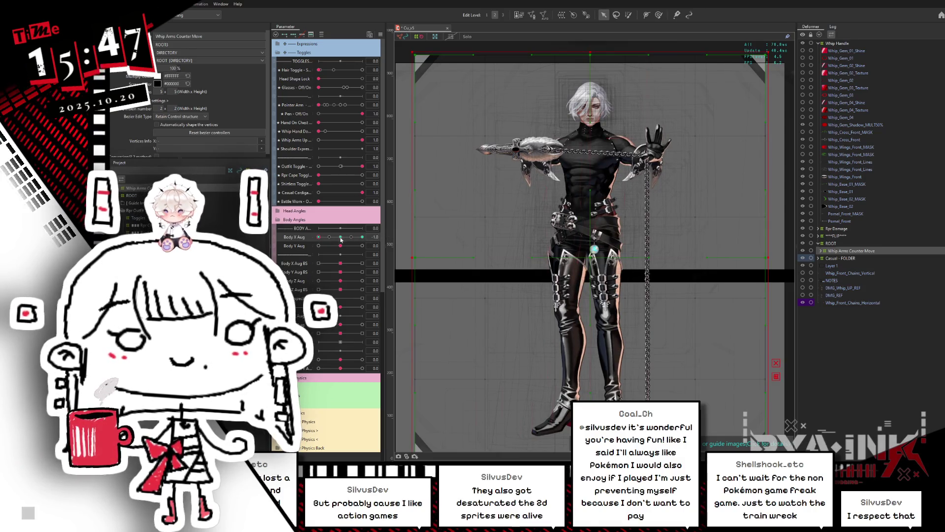
drag(344, 237, 384, 236)
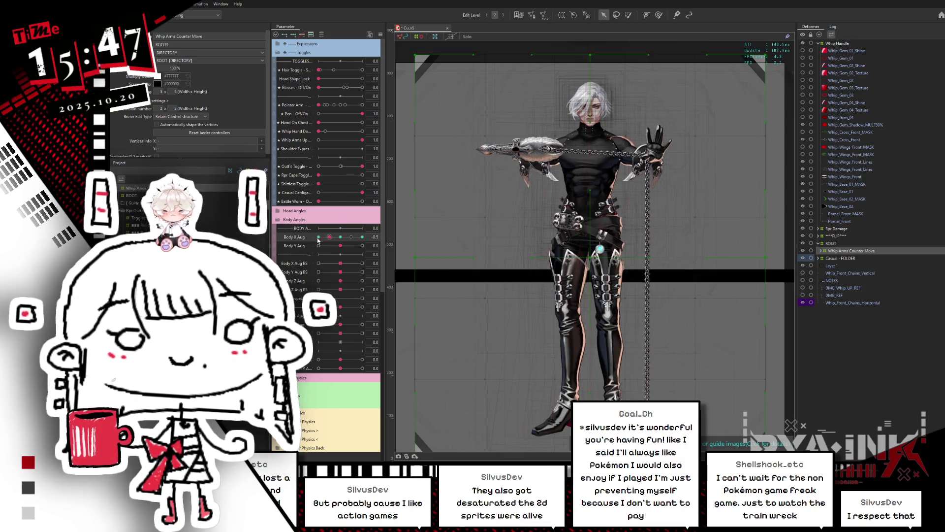
click(344, 240)
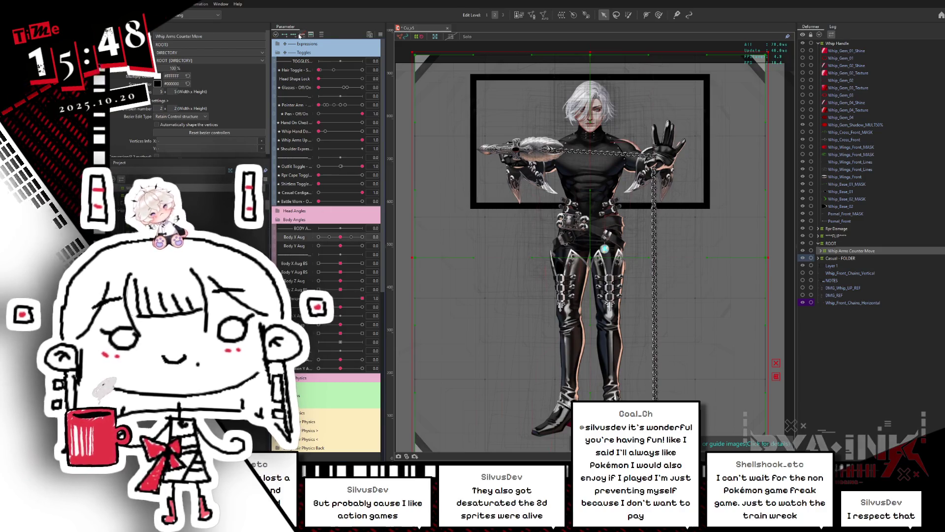
drag(338, 240, 318, 241)
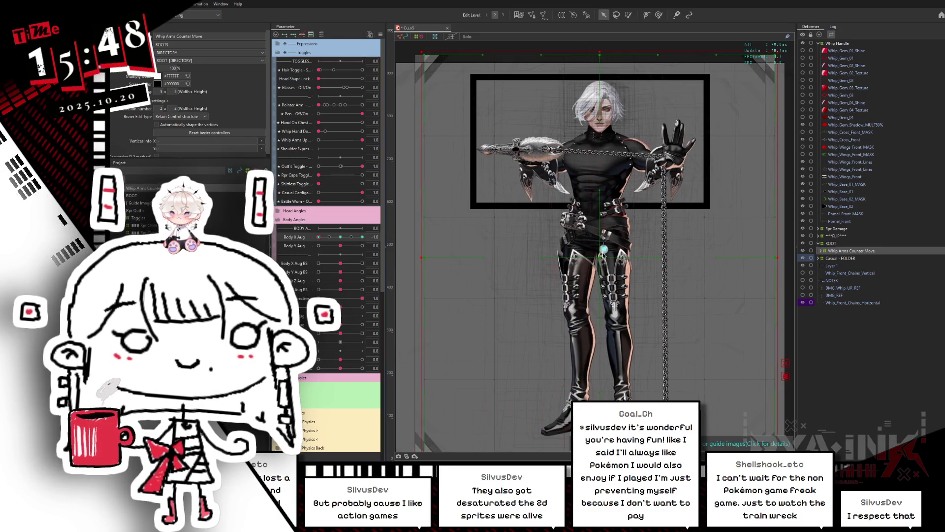
mouse_move(319, 236)
mouse_down()
mouse_move(333, 240)
mouse_move(312, 246)
mouse_up()
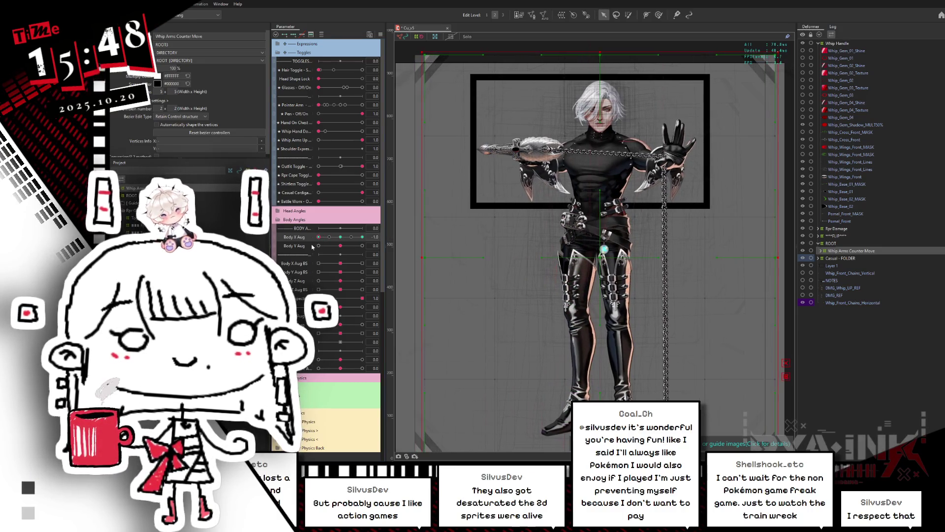
key(ctrl+shift+r)
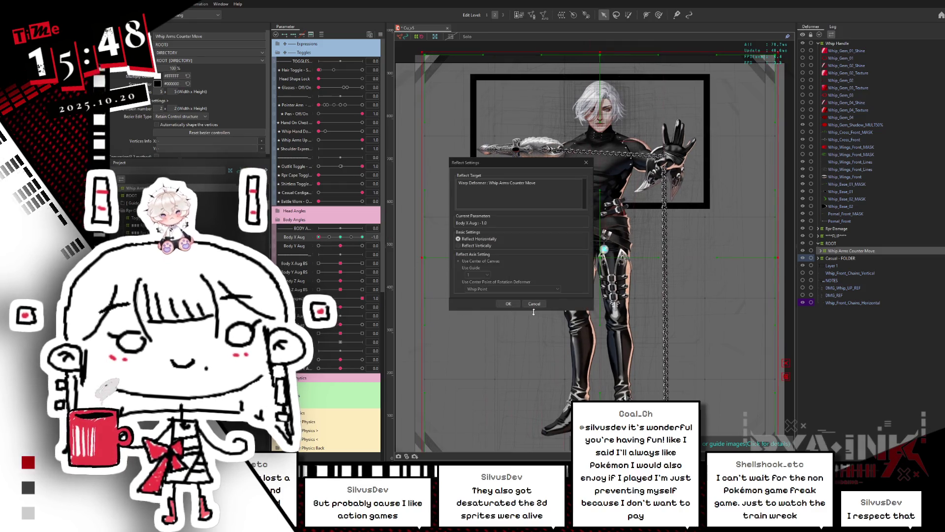
Confirm the horizontal mirror, preview Body X Aug at 1.0, -1.0 and 0, then reselect Whip Arms Counter Move
click(509, 304)
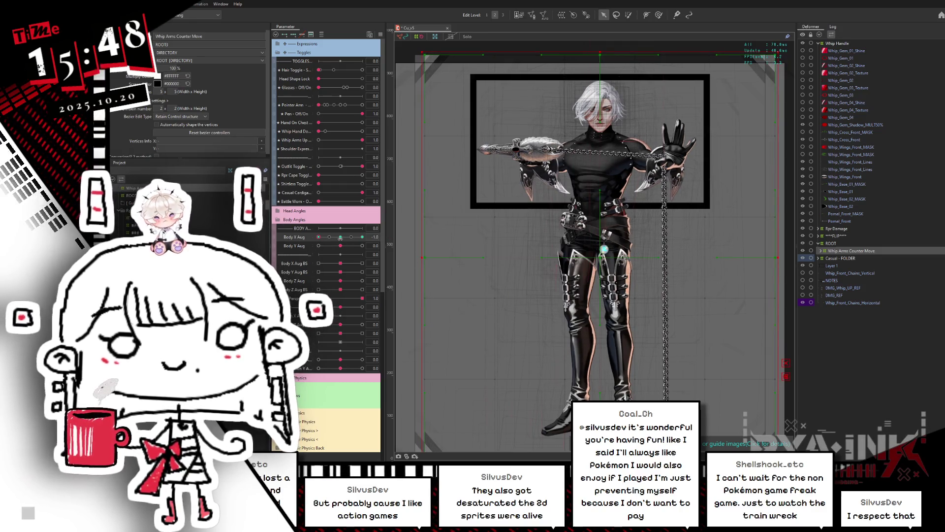
click(340, 236)
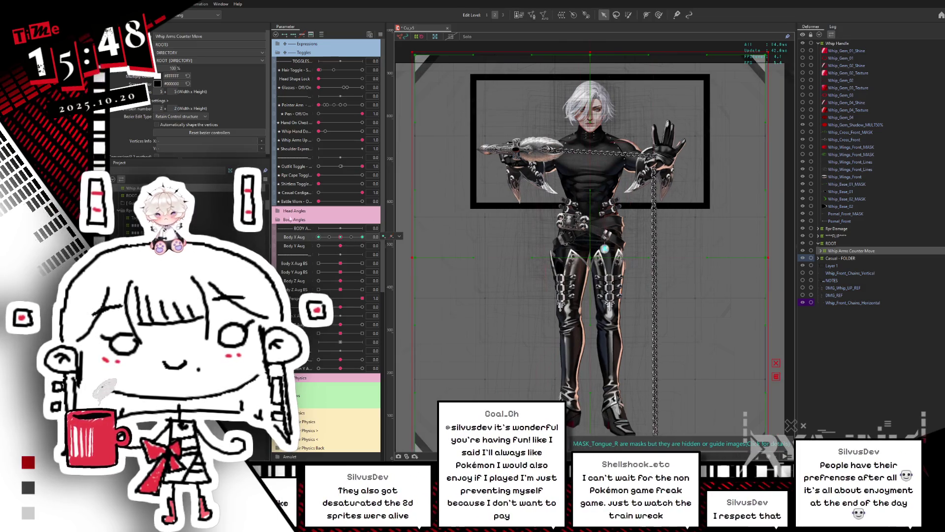
drag(340, 236, 362, 237)
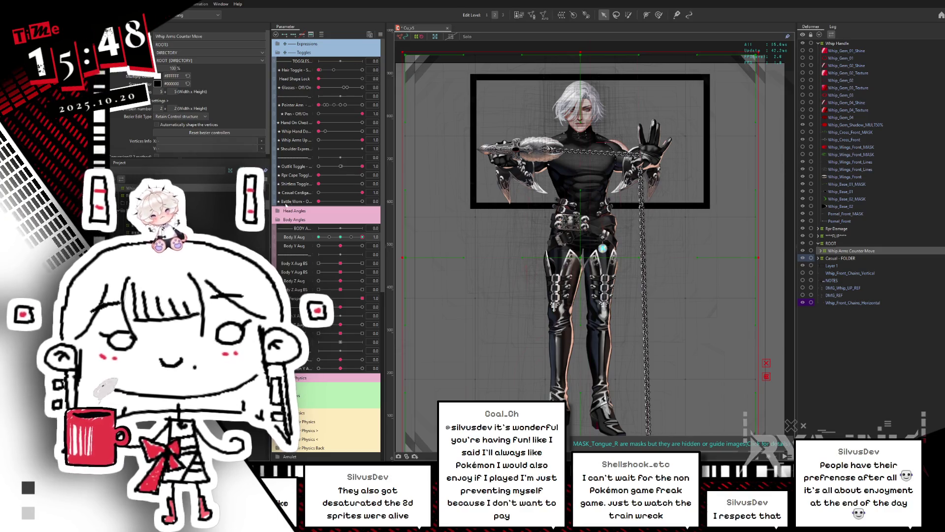
click(340, 237)
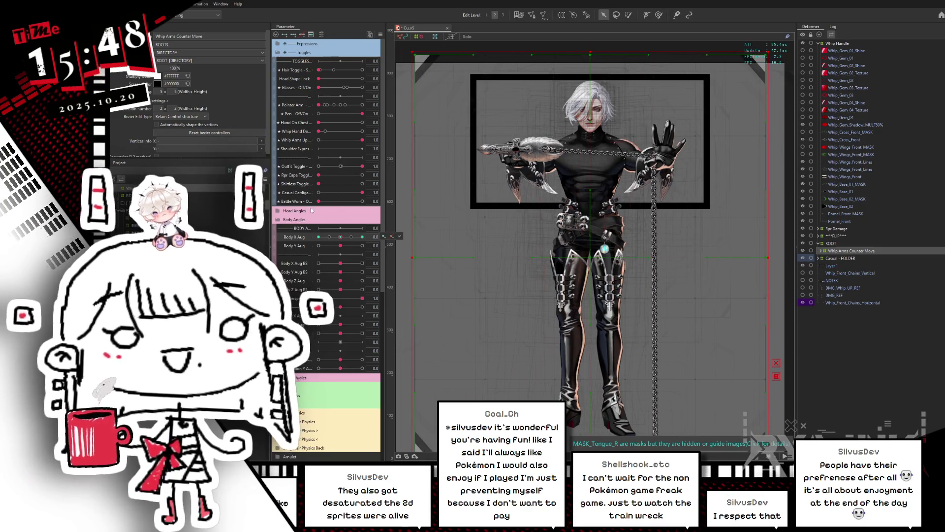
drag(335, 238, 385, 237)
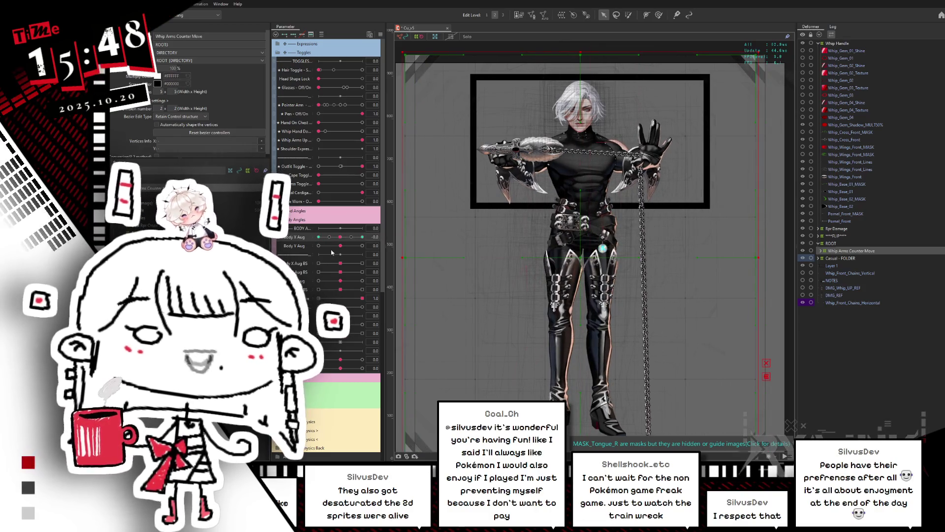
click(319, 236)
click(341, 237)
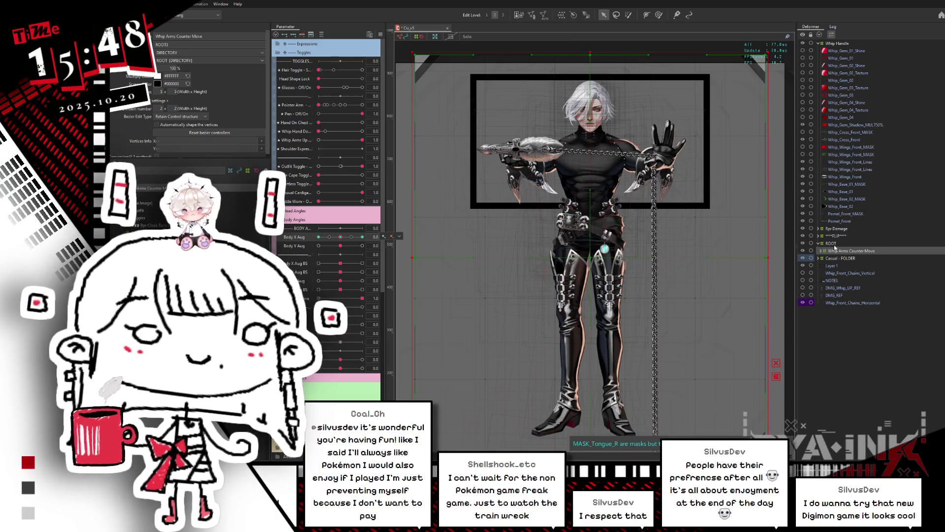
click(840, 244)
click(840, 251)
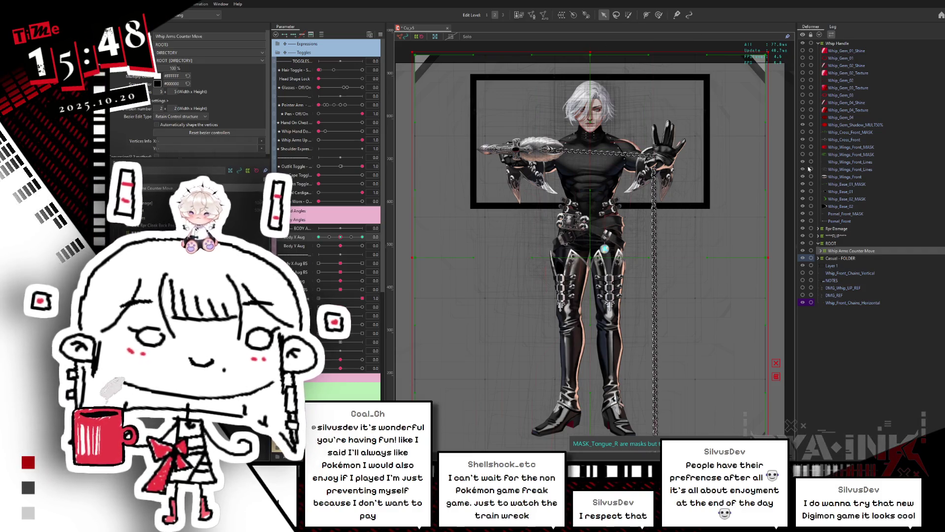
With Whip Arms Counter Move selected, turn Body X Aug fully and list objects under the raised hand
click(838, 229)
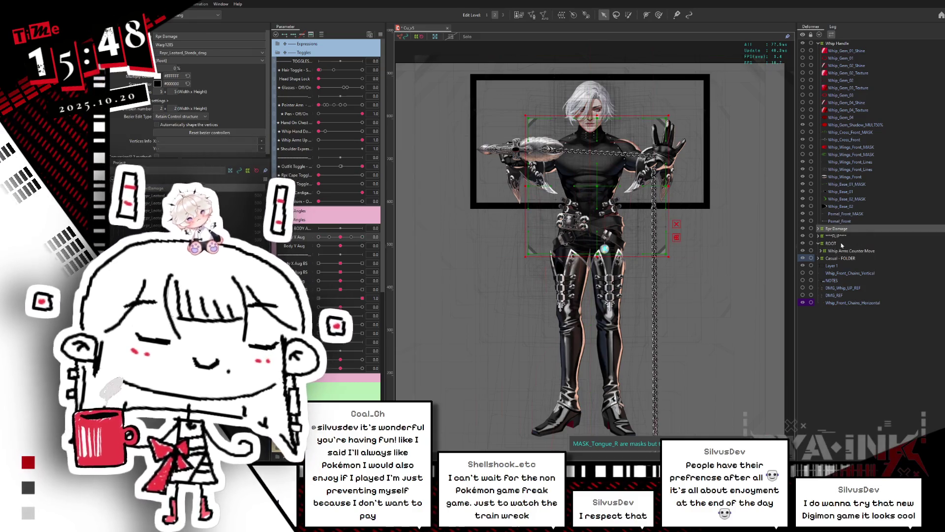
click(847, 251)
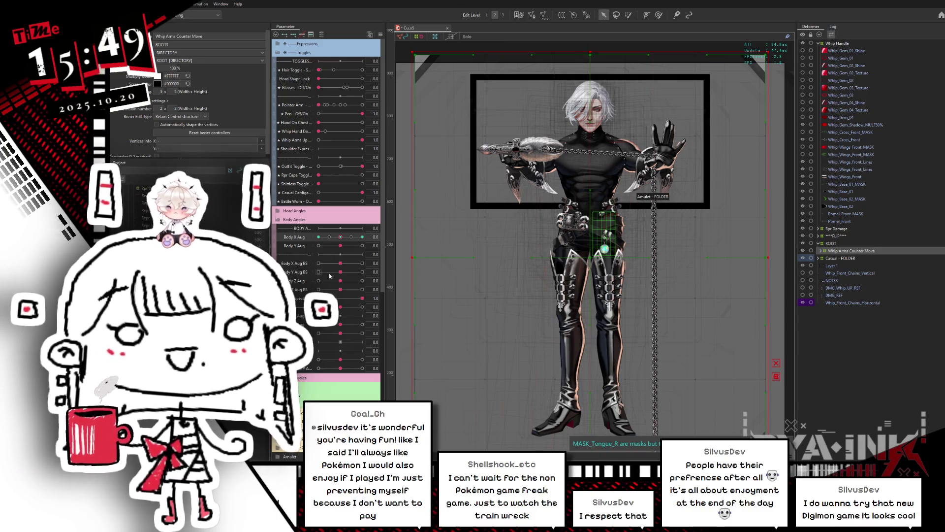
mouse_move(343, 238)
mouse_down()
mouse_move(306, 242)
mouse_move(381, 240)
mouse_up()
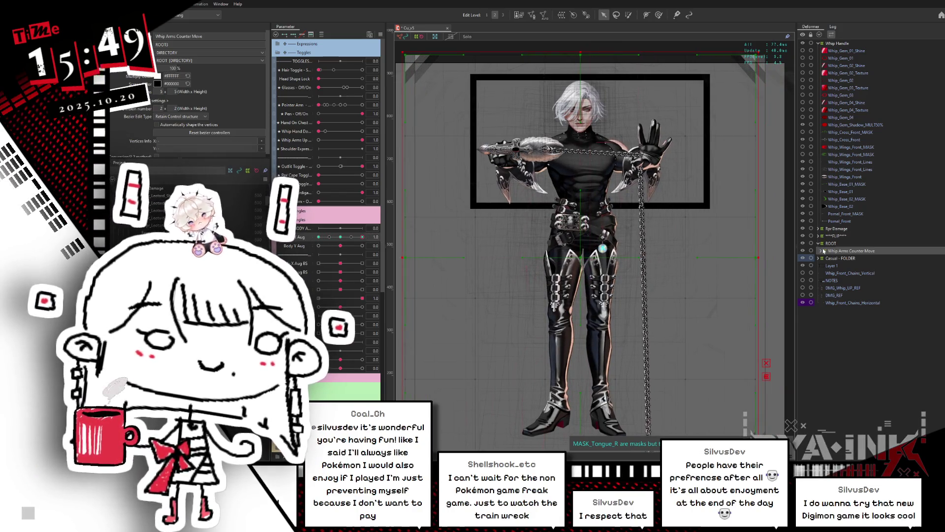
right_click(654, 112)
Select the raised hand's deformer, then the Rpr Whip Hand and Rpr Whip Glove deformers
mouse_move(672, 170)
click(745, 236)
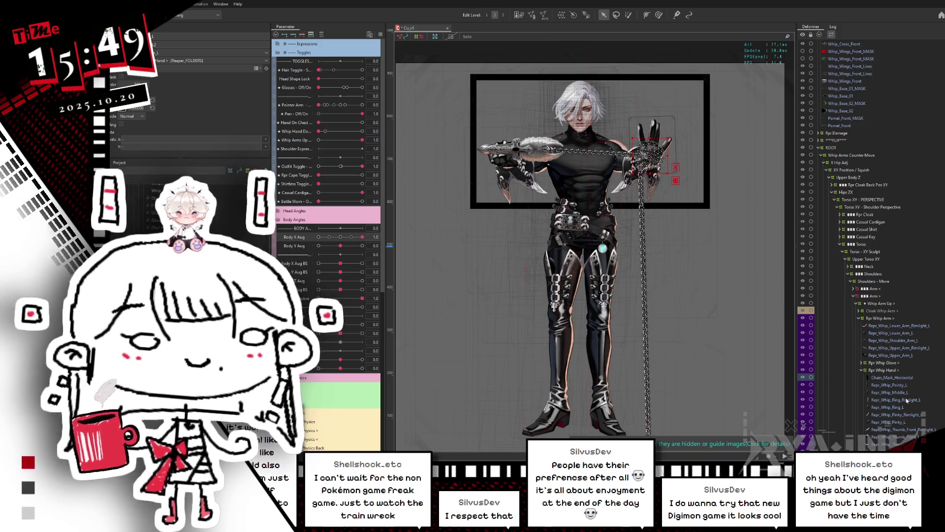
click(888, 370)
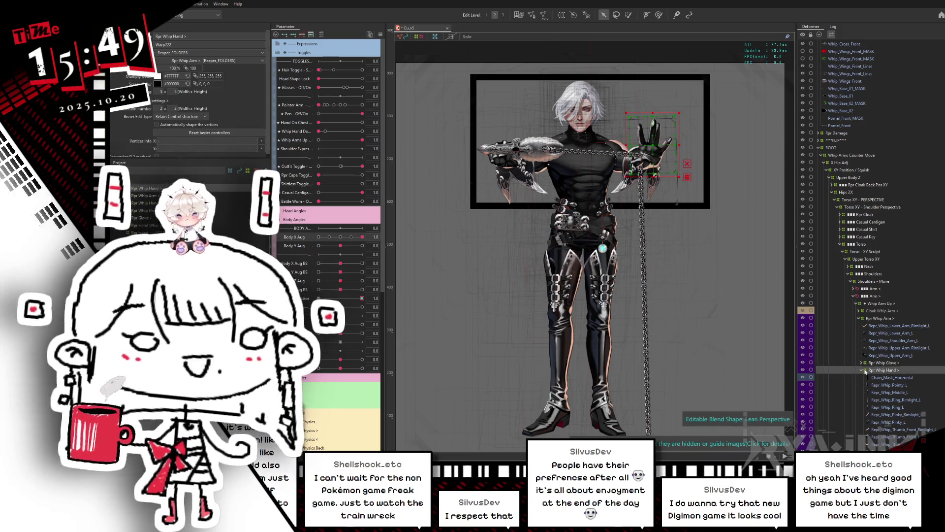
click(865, 370)
click(877, 362)
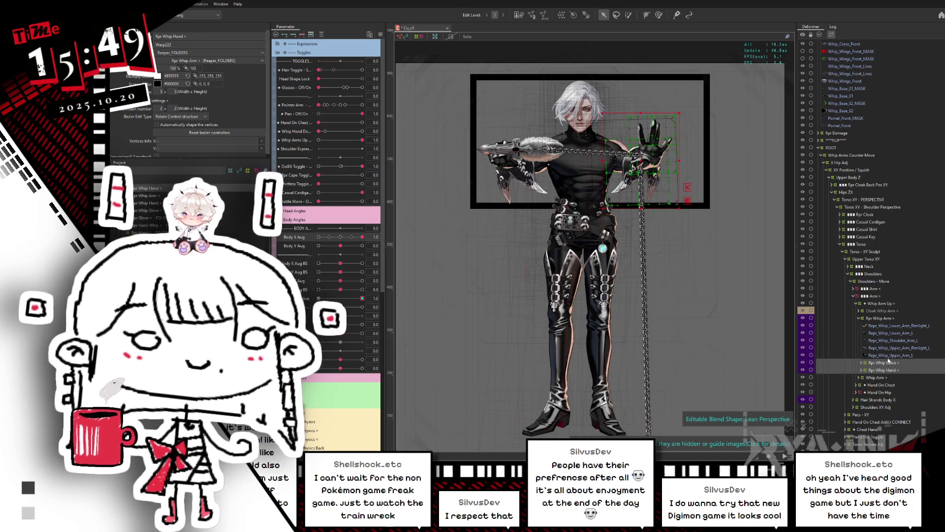
Reset Body X Aug to 0 and check its keyform options
click(340, 237)
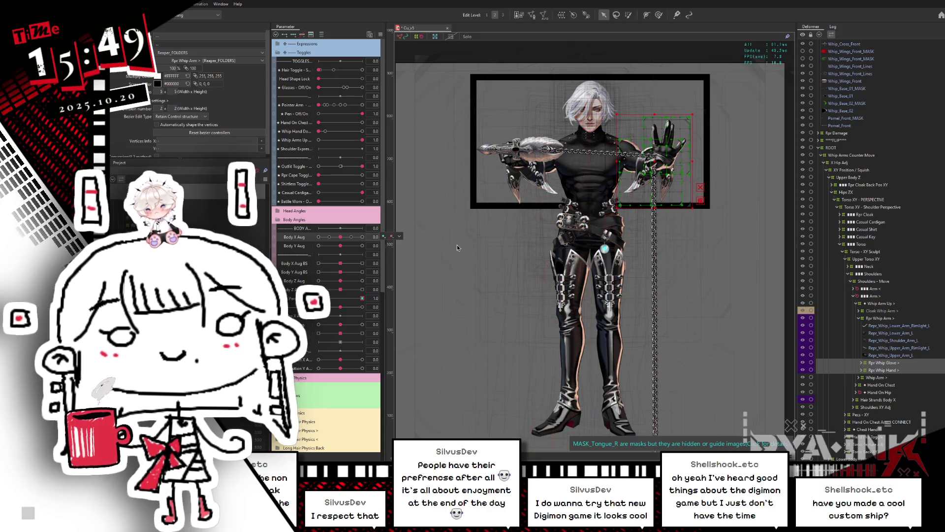
click(399, 236)
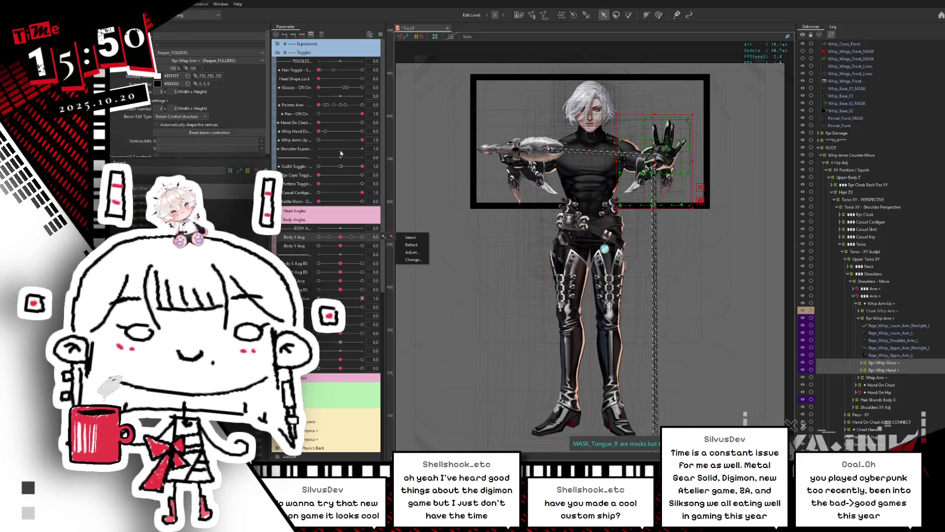
click(358, 300)
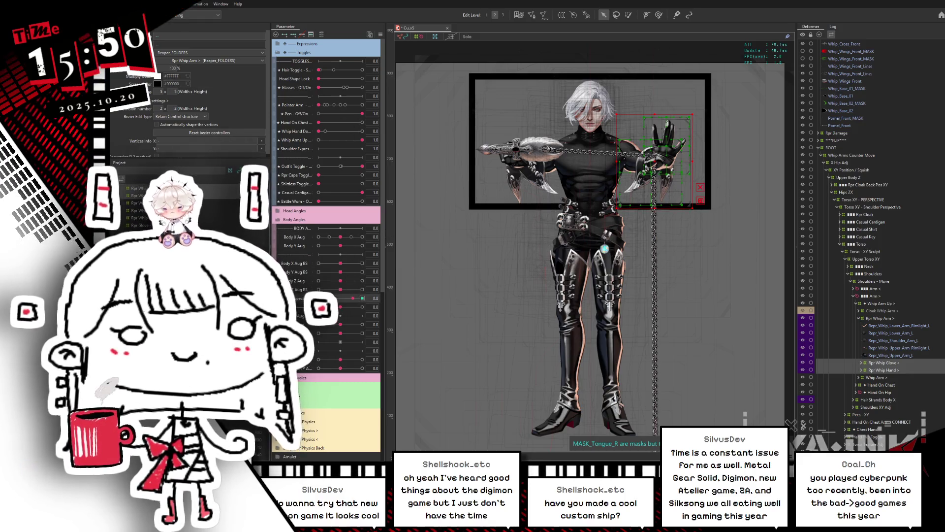
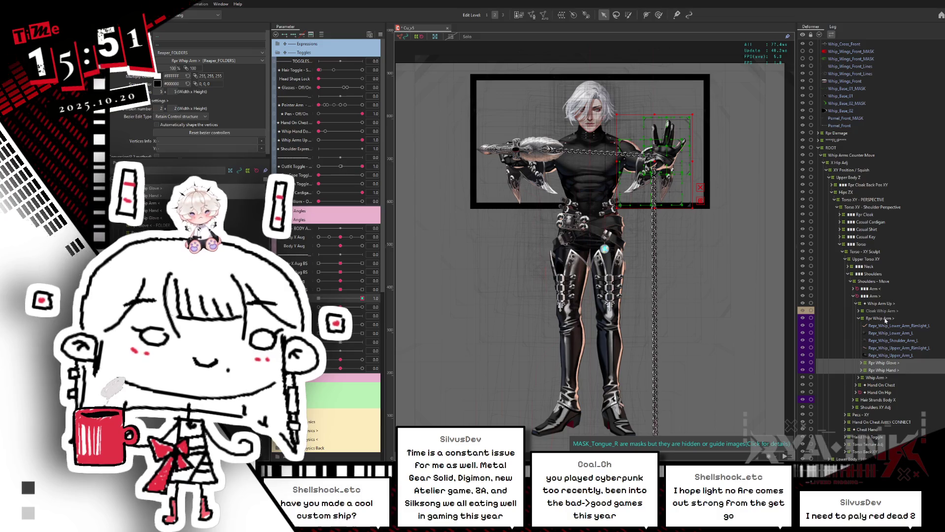
Expand the Whip Arm group and toggle Perspective off, then back to 1.0, to compare
click(858, 377)
scroll(934, 408, down, 5)
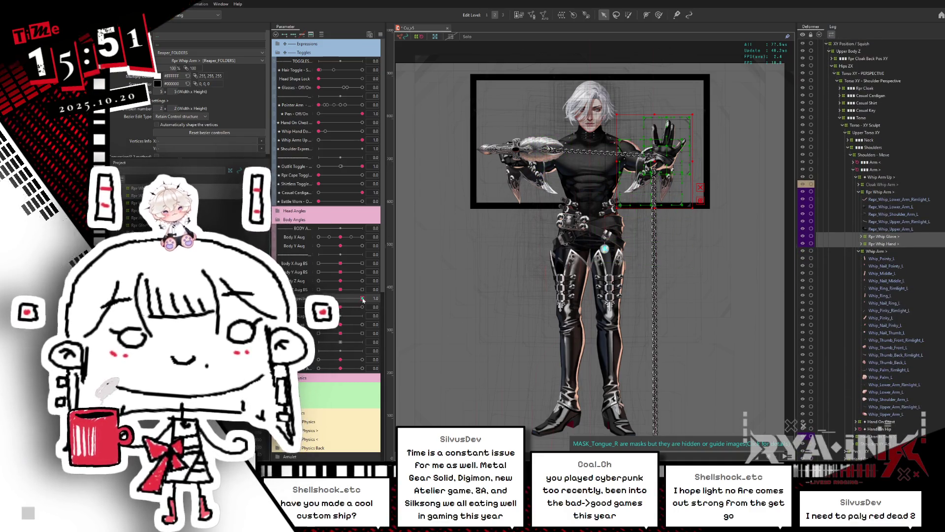
click(363, 298)
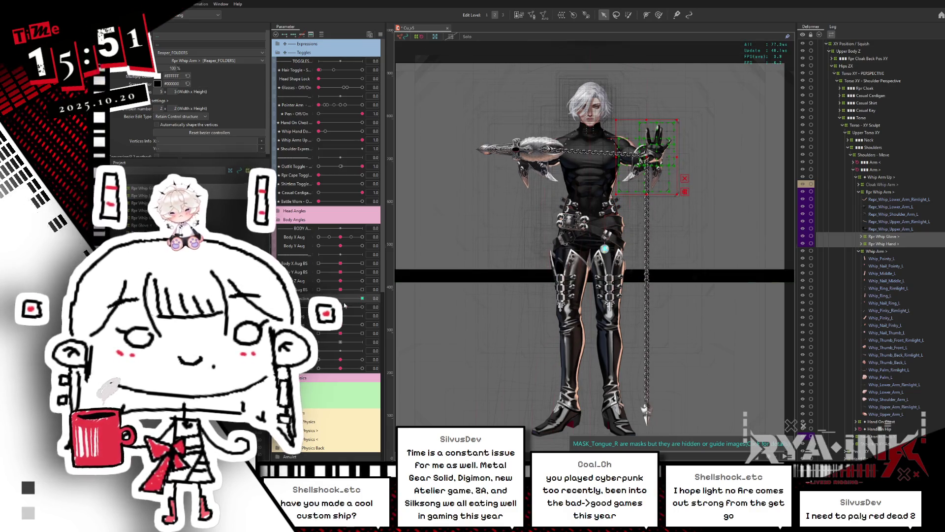
click(363, 299)
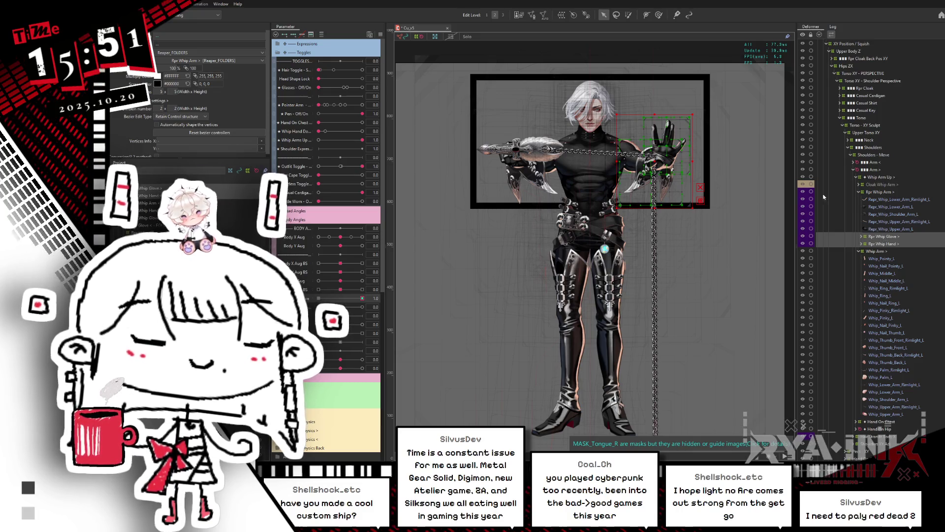
Create a warp deformer named Whip Up Hands XY Lock around the whip glove and hand
click(518, 14)
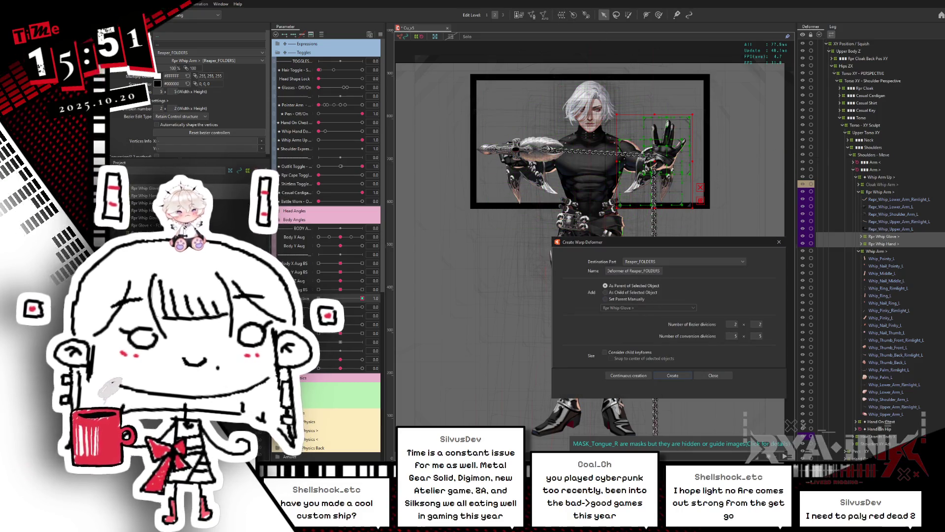
text(Whip Up Hands)
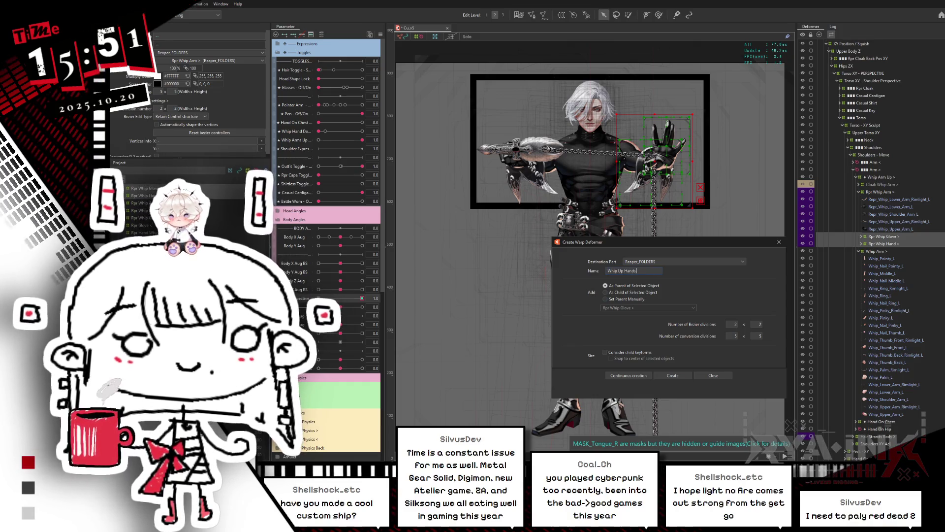
text( X)
text(Y Lock)
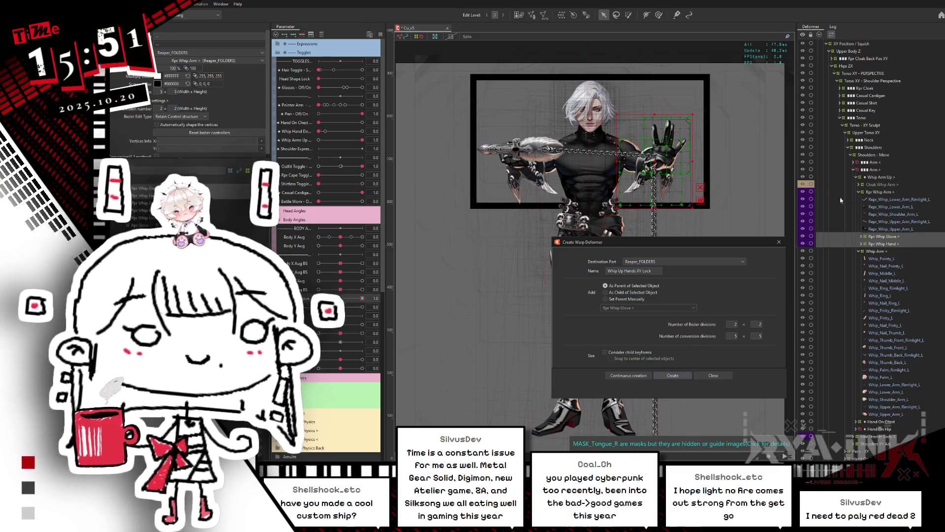
key(Return)
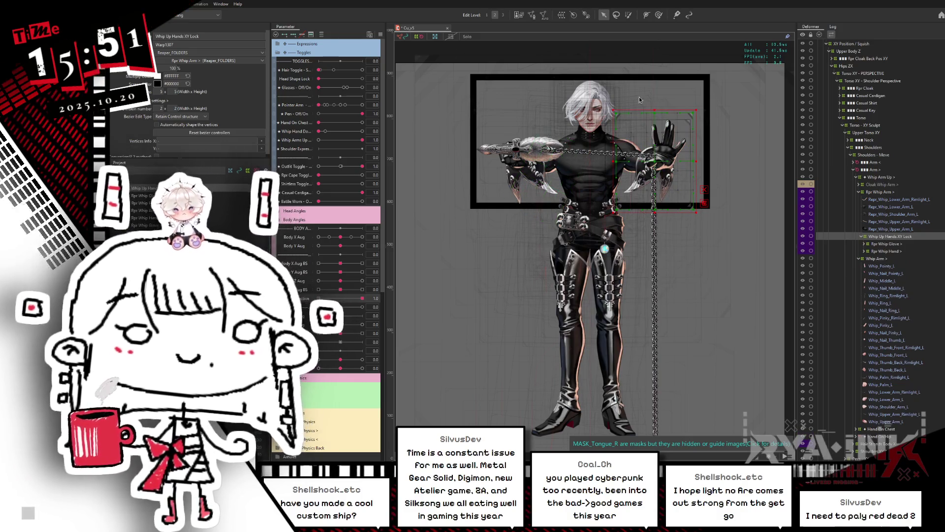
click(703, 104)
Enlarge the deformer around the gloved hand and turn the body to Body X Aug -1.0
drag(703, 104, 716, 99)
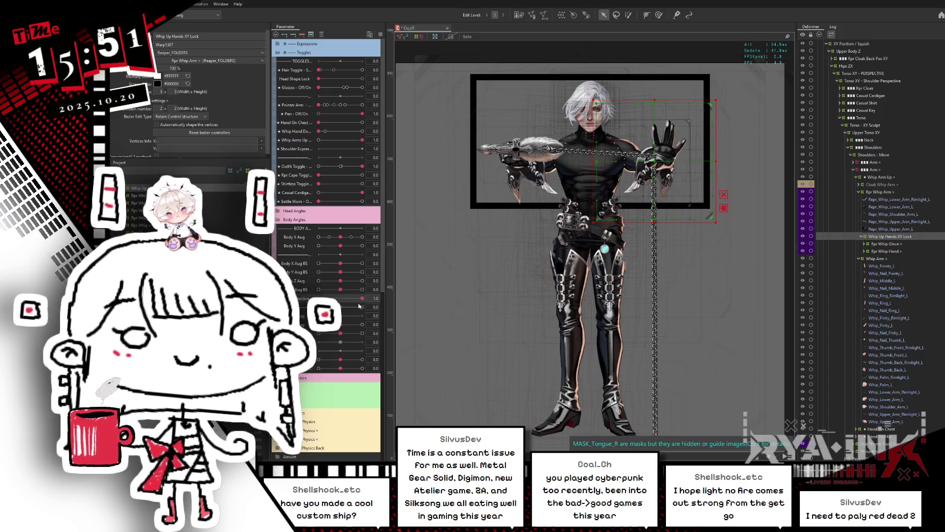
mouse_move(356, 299)
mouse_down()
mouse_move(316, 300)
mouse_move(393, 284)
mouse_up()
click(297, 237)
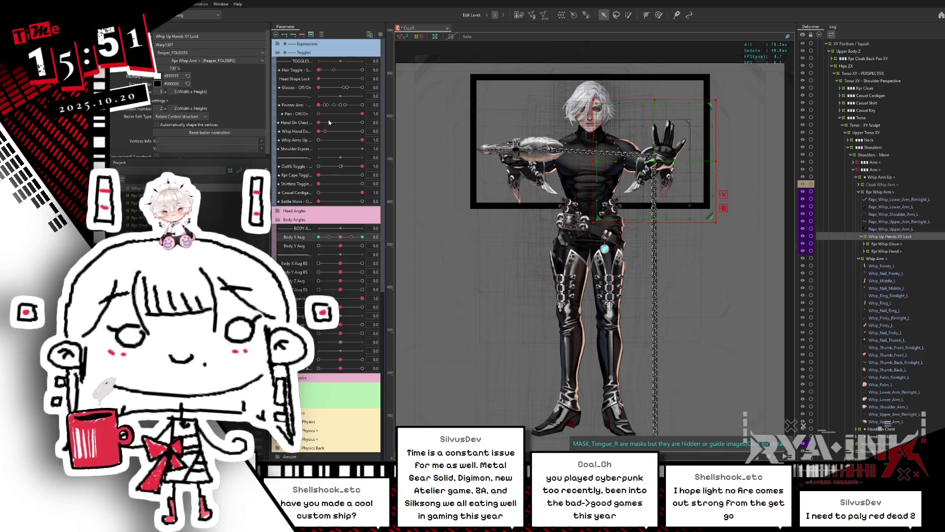
mouse_move(341, 238)
mouse_down()
mouse_move(299, 246)
mouse_move(340, 238)
mouse_up()
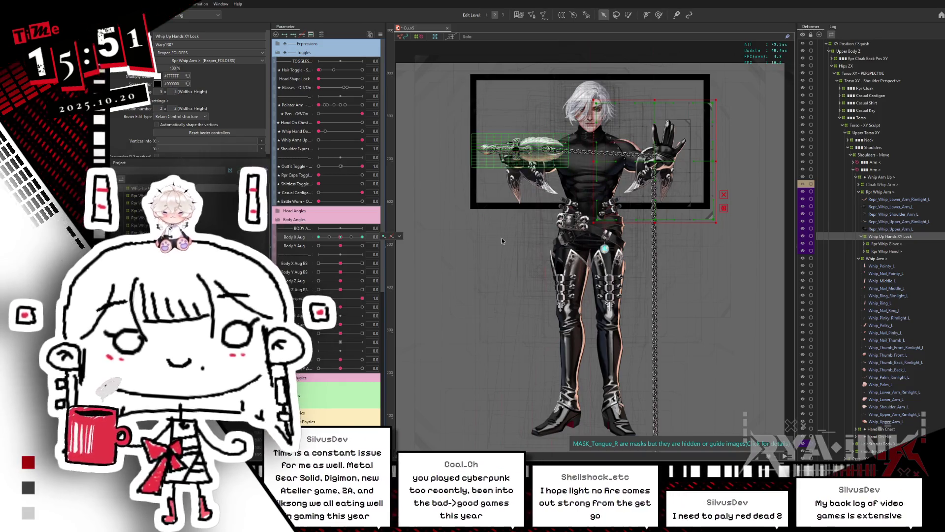
scroll(660, 169, up, 5)
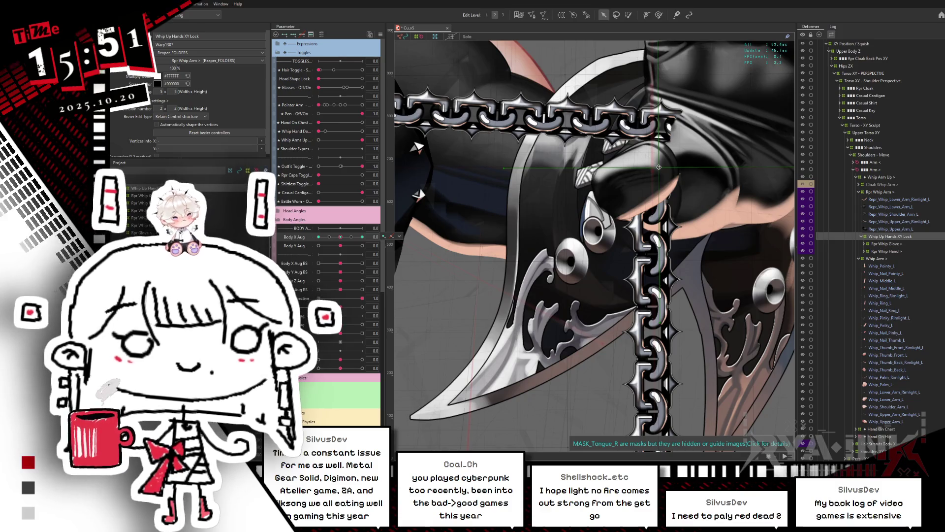
scroll(660, 167, down, 3)
drag(668, 167, 628, 238)
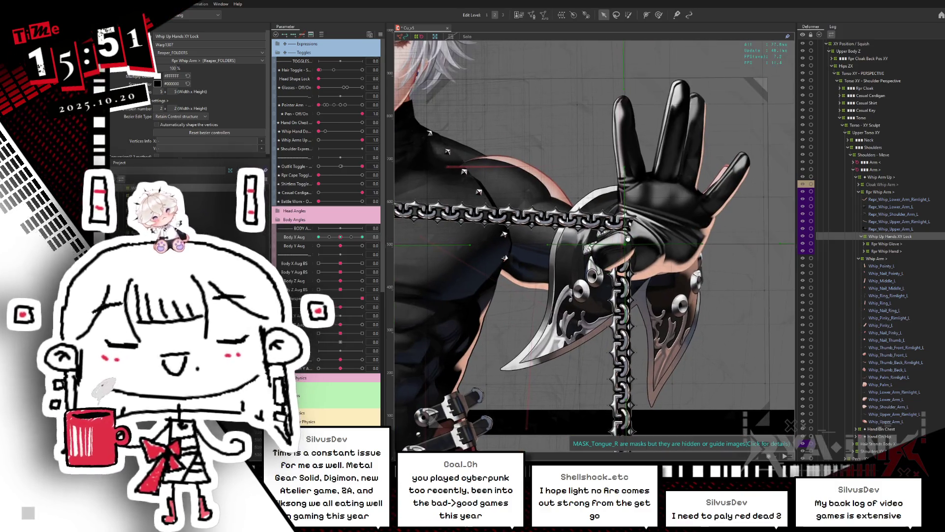
Shift the whip arm, glove and chain right, testing Body X Aug -1.0 to 1.0 and Body Y Aug -0.7
click(318, 237)
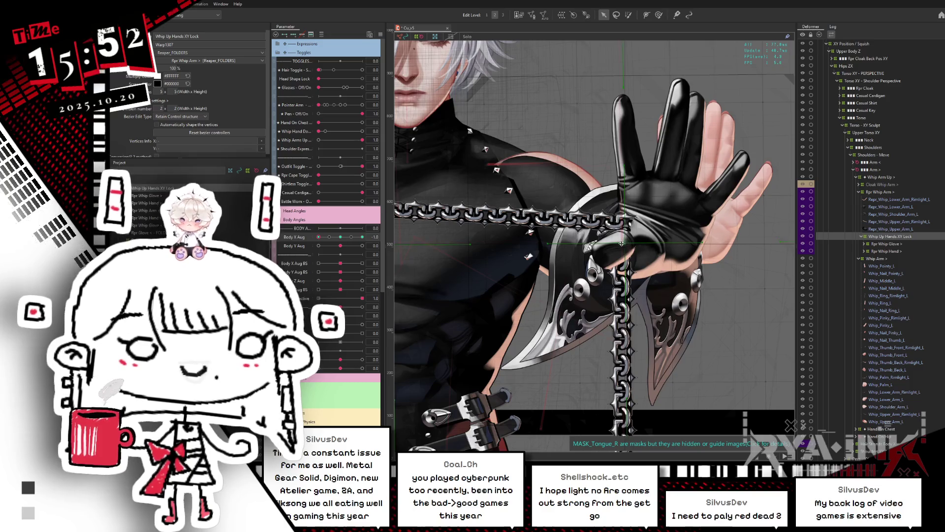
click(329, 238)
drag(329, 238, 306, 246)
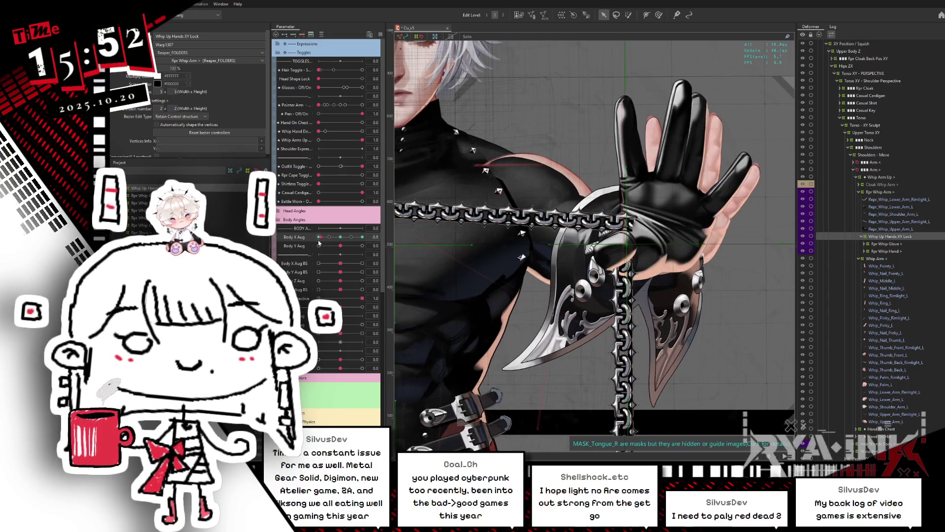
click(363, 237)
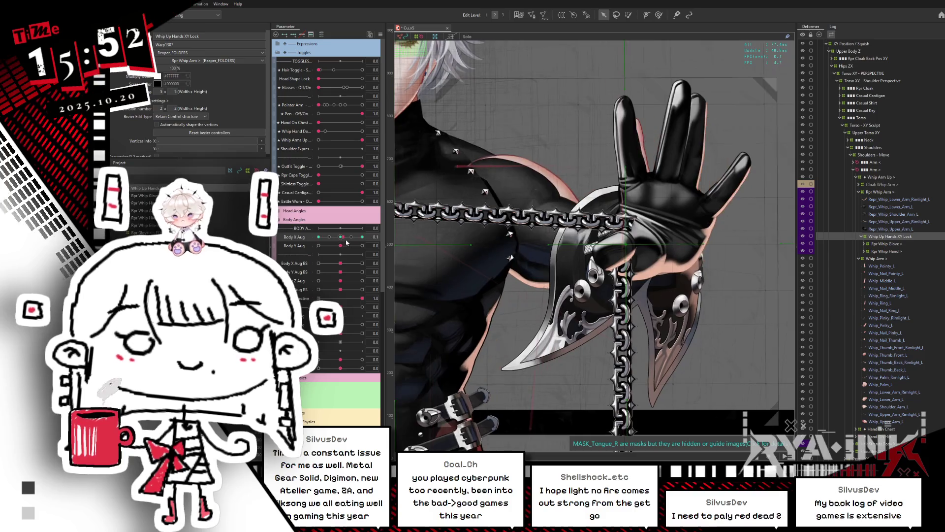
mouse_move(607, 244)
mouse_down()
mouse_move(627, 245)
mouse_move(635, 229)
mouse_up()
scroll(635, 232, down, 10)
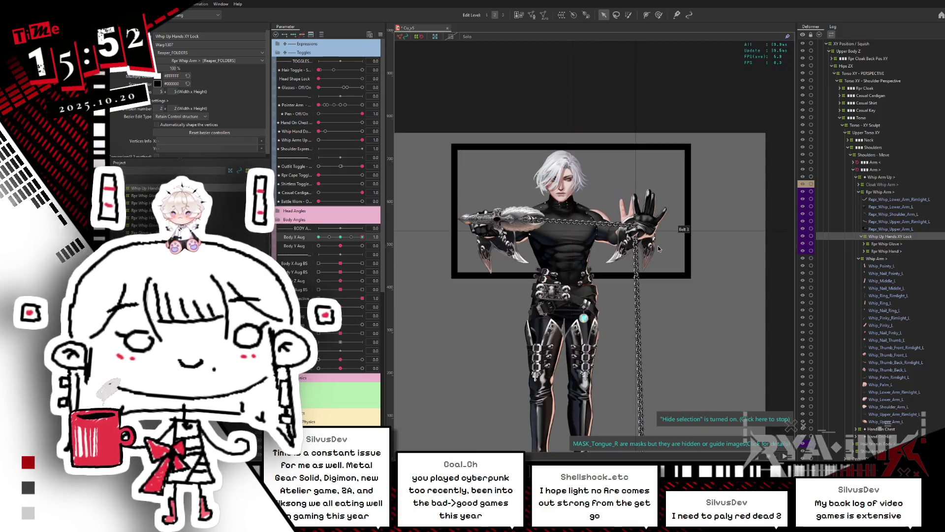
click(327, 236)
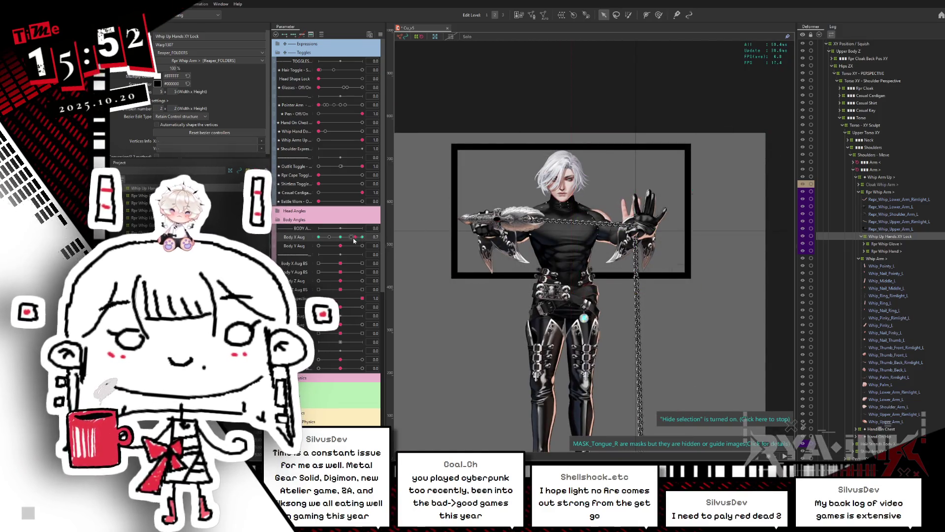
drag(321, 247, 318, 249)
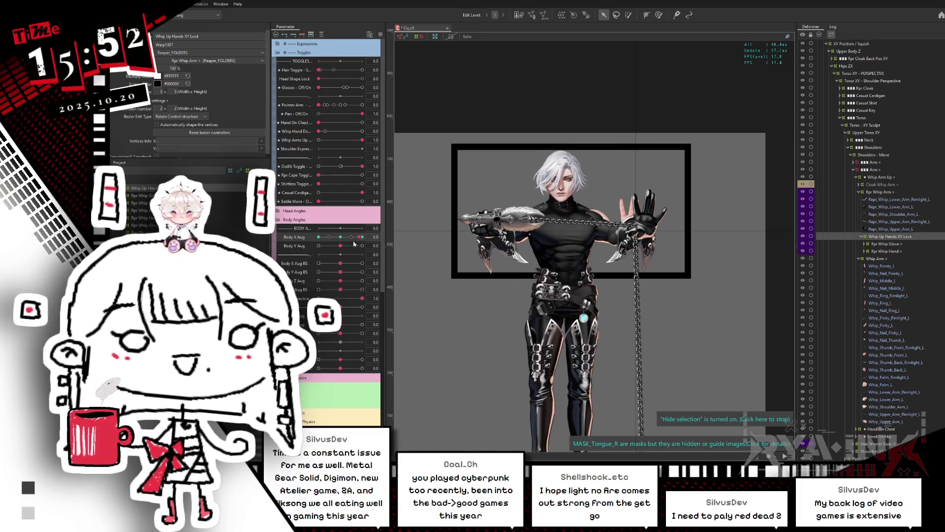
drag(318, 246, 340, 246)
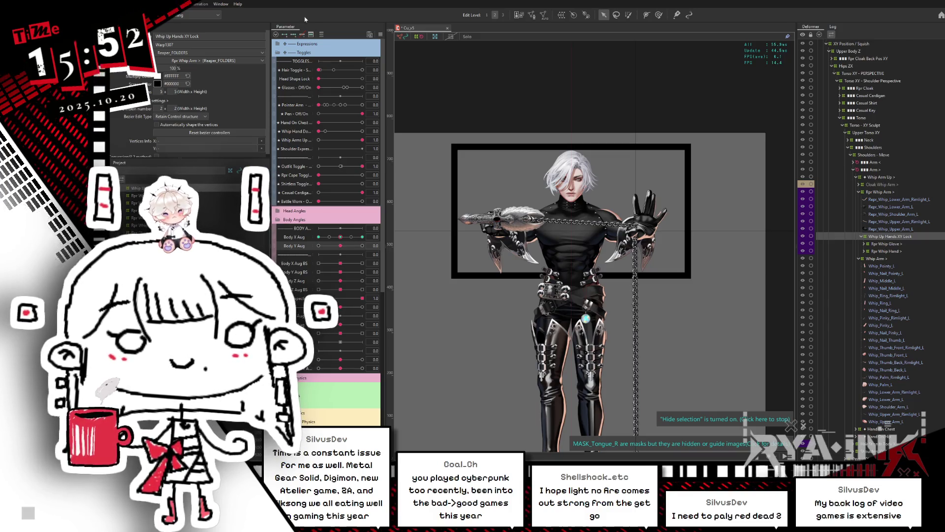
Add a Body Y Aug keyform at 1.0, then set Body Y Aug -0.5 and Body X Aug -1.0
click(310, 34)
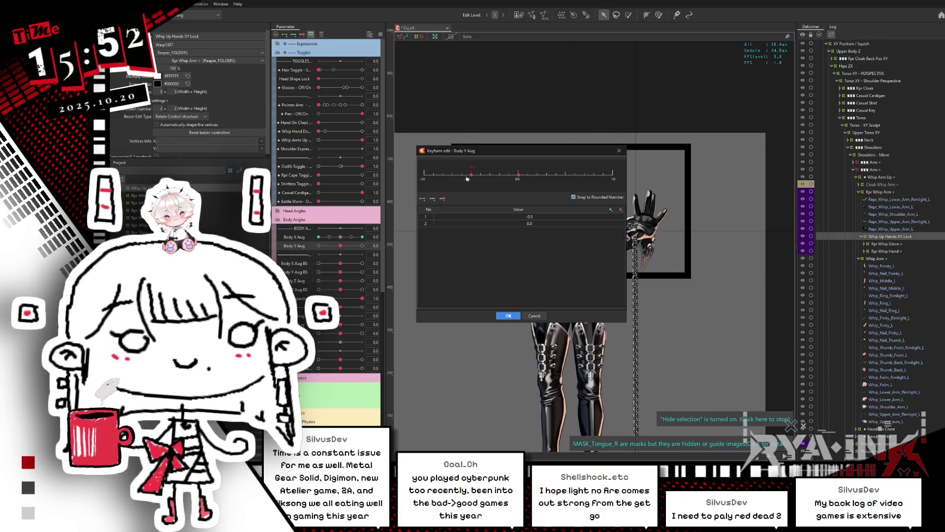
click(612, 182)
click(509, 315)
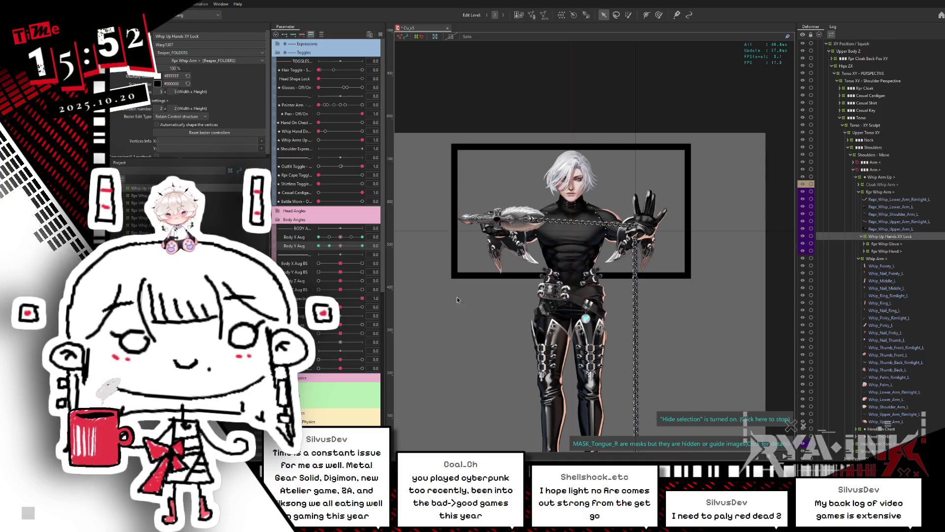
click(329, 246)
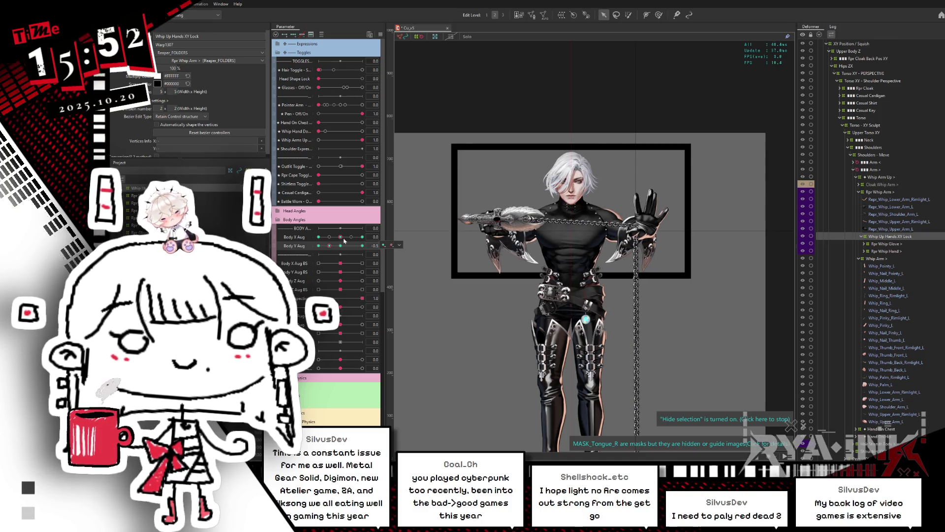
click(318, 237)
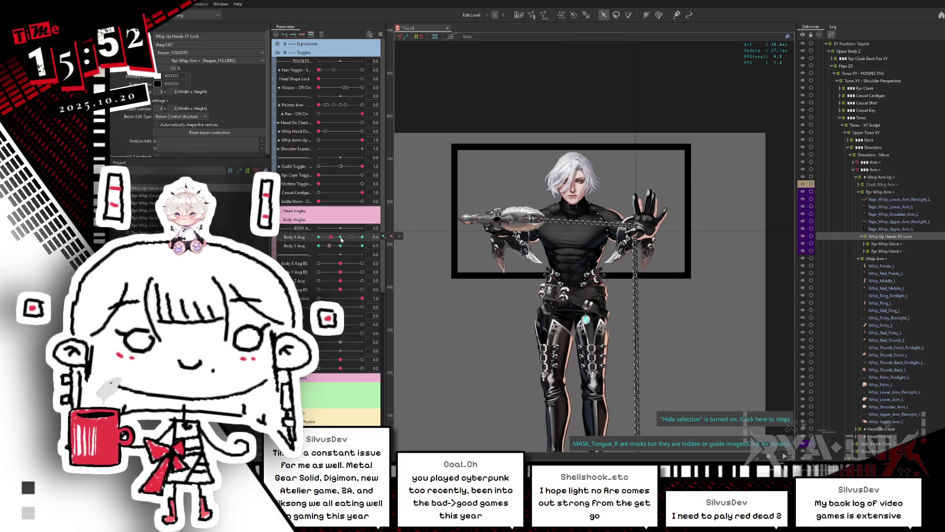
click(332, 236)
key(ctrl+z)
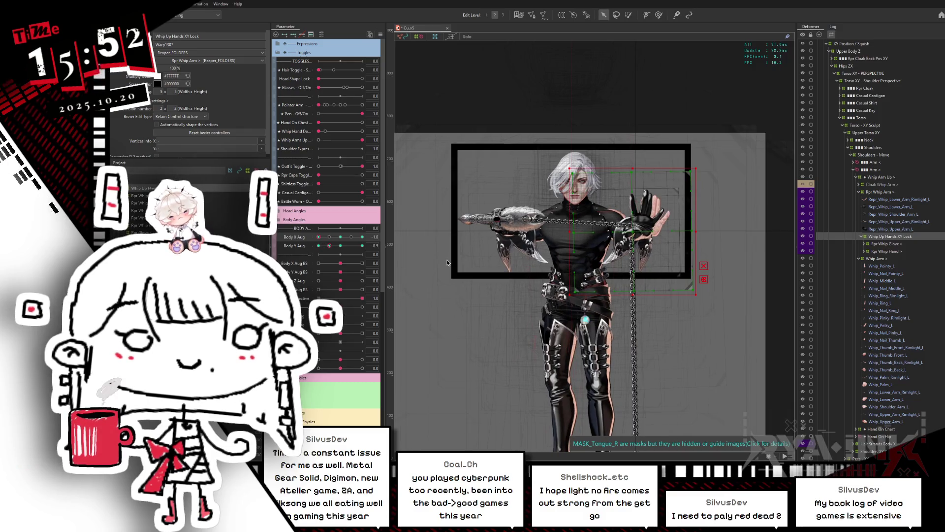
Reposition the hand, chain and blade right, then nudge them back left and down
scroll(564, 199, up, 6)
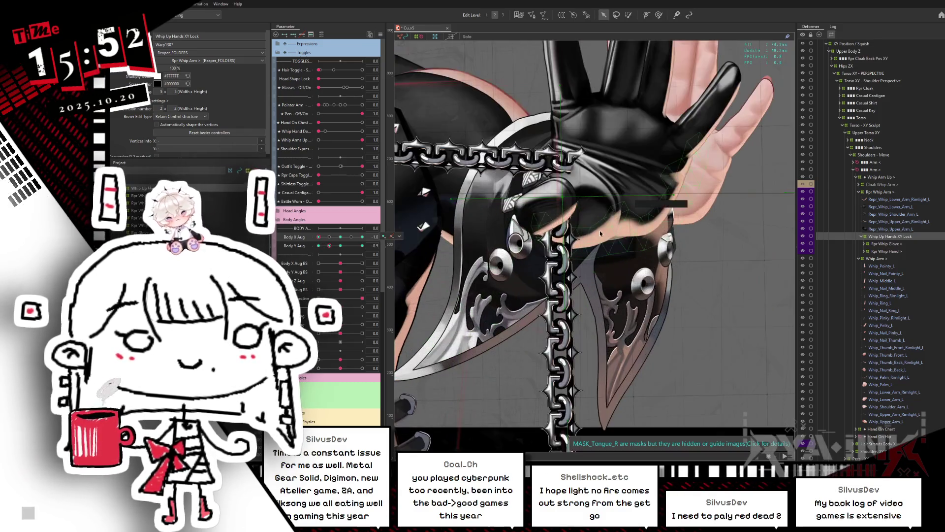
drag(565, 199, 584, 195)
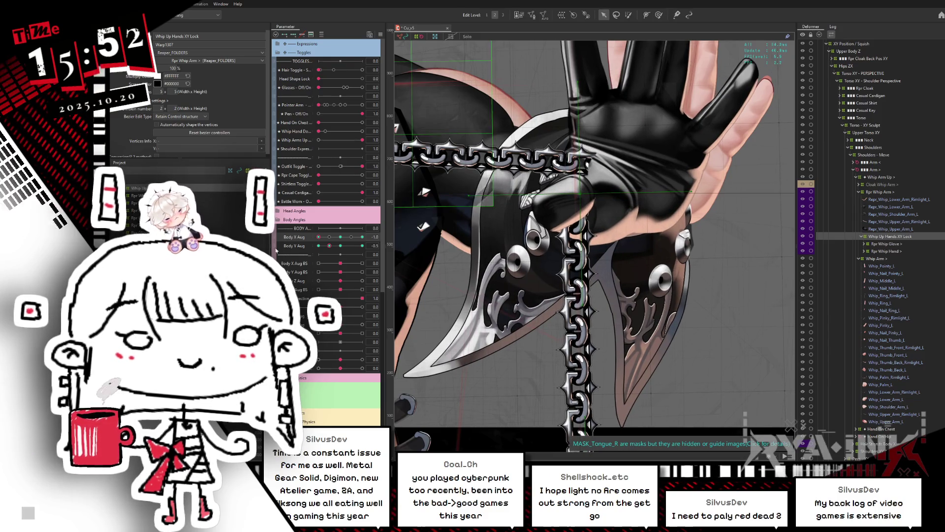
mouse_move(342, 242)
mouse_down()
mouse_move(357, 241)
mouse_move(299, 247)
mouse_move(485, 241)
mouse_up()
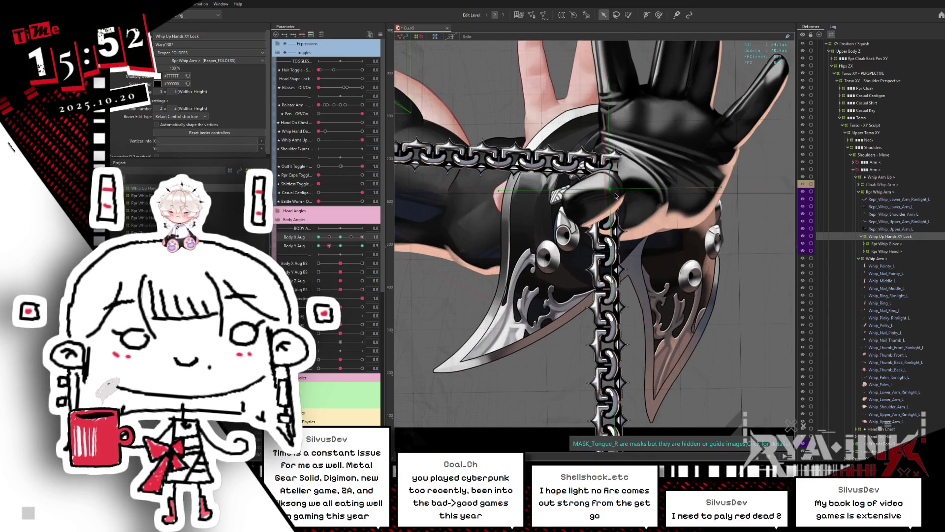
drag(610, 190, 584, 195)
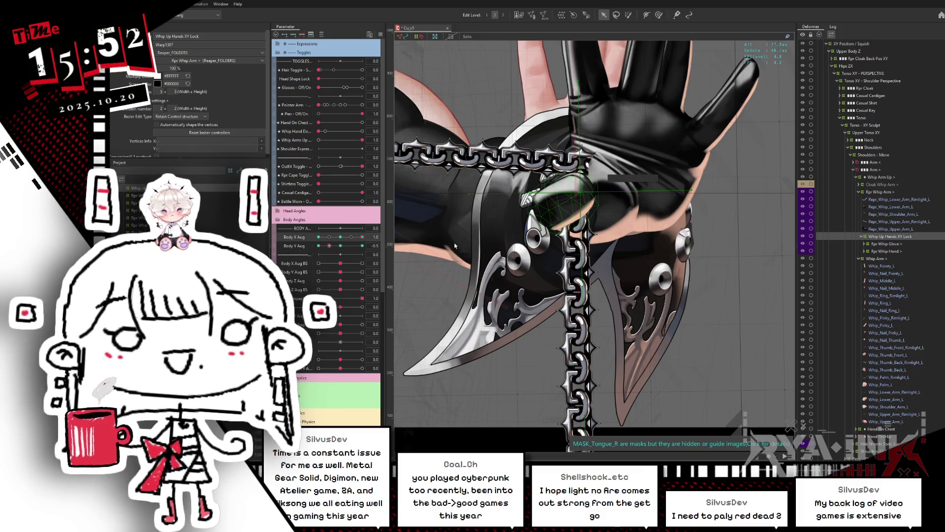
scroll(448, 243, down, 10)
drag(490, 268, 513, 278)
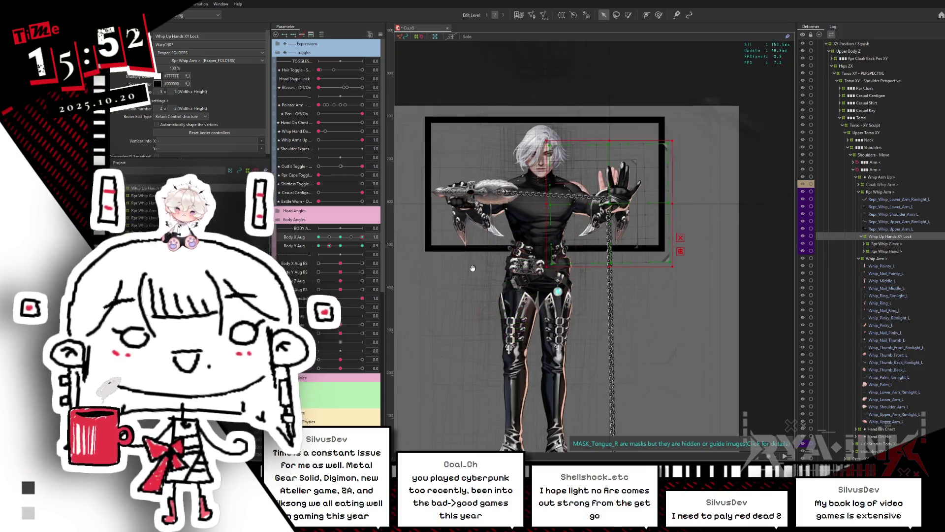
Hide the deformer overlay, turn the body to both Body X Aug extremes, and reset Body Y Aug to zero
drag(345, 238, 319, 239)
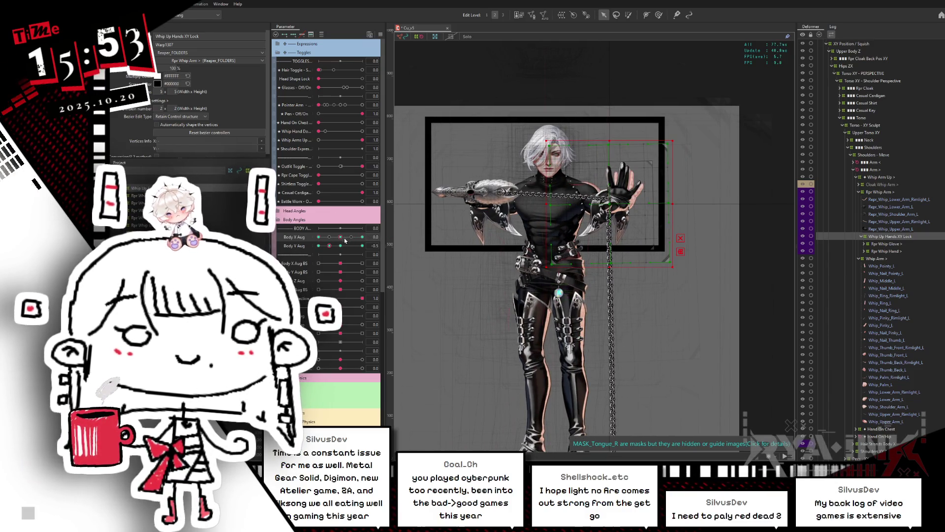
key(ctrl+h)
drag(319, 237, 355, 241)
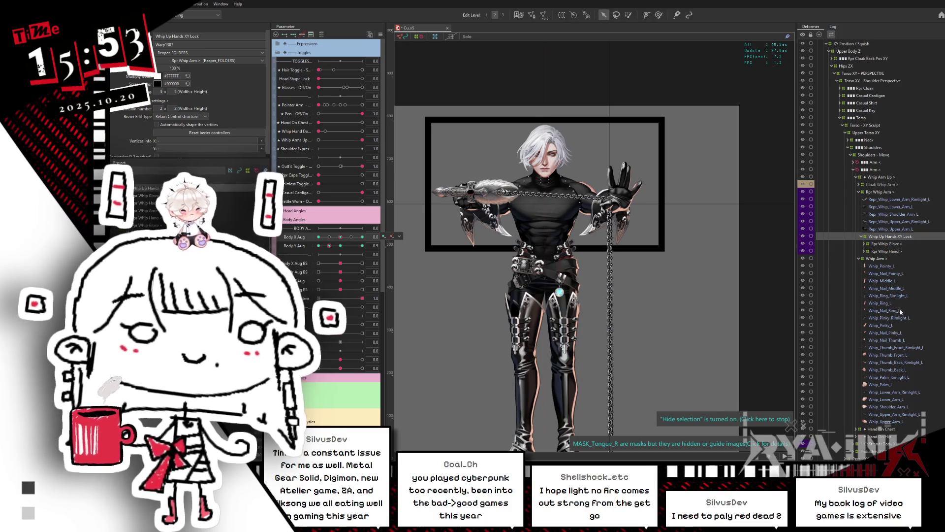
click(345, 245)
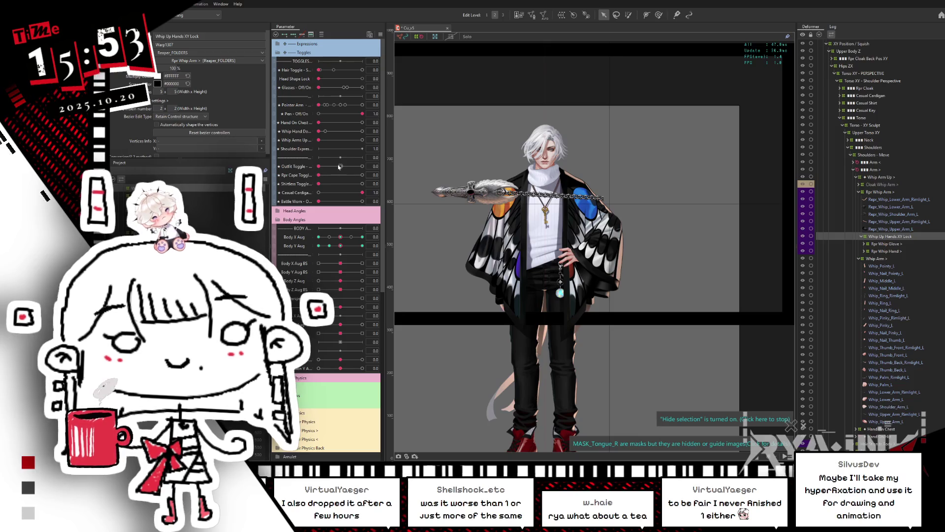
Drag Outfit Toggle to 1.0 to dress the model in the black leather outfit
drag(319, 166, 404, 170)
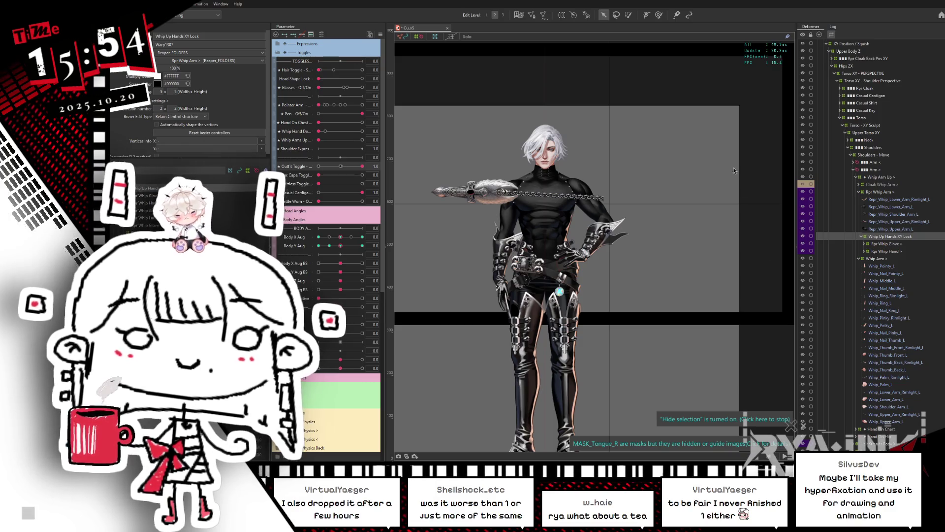
Test poses with Body Y Aug at -0.5, a body parameter at 0.5, and Hand On Chest at 1.0
click(329, 245)
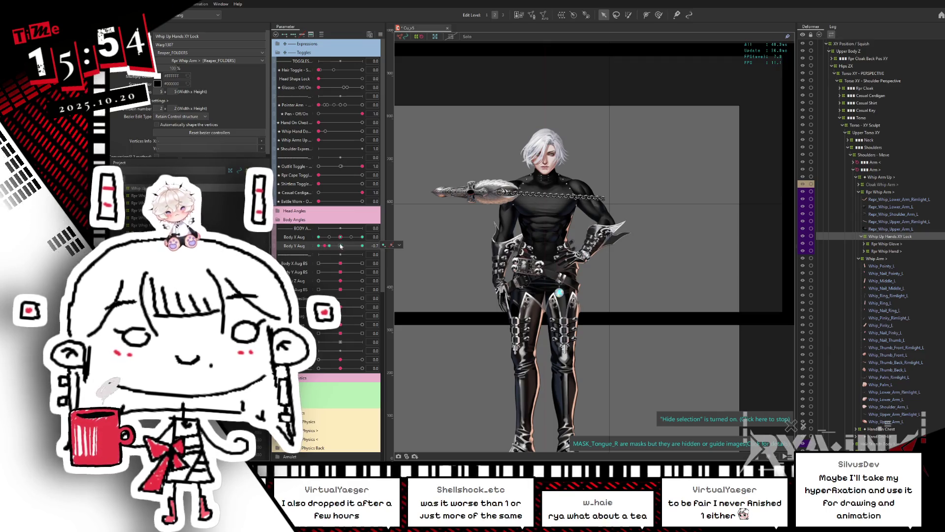
click(340, 246)
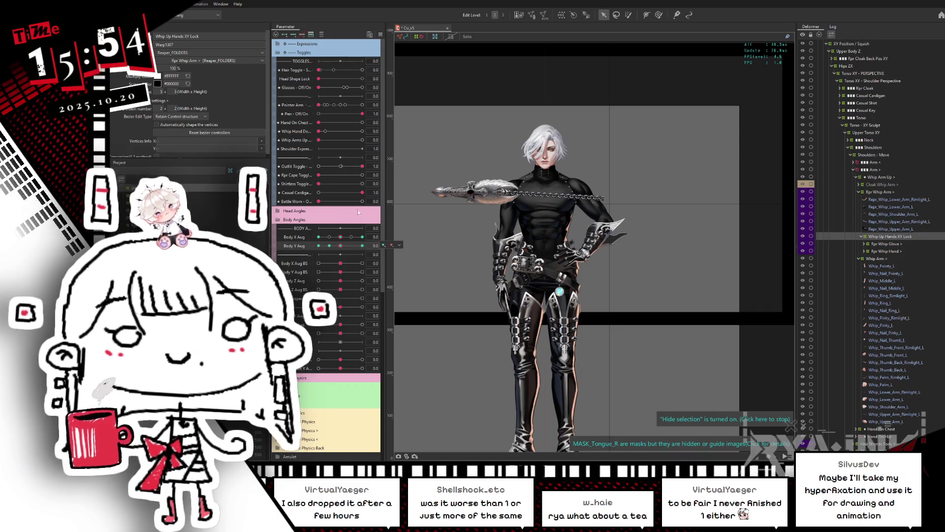
click(365, 299)
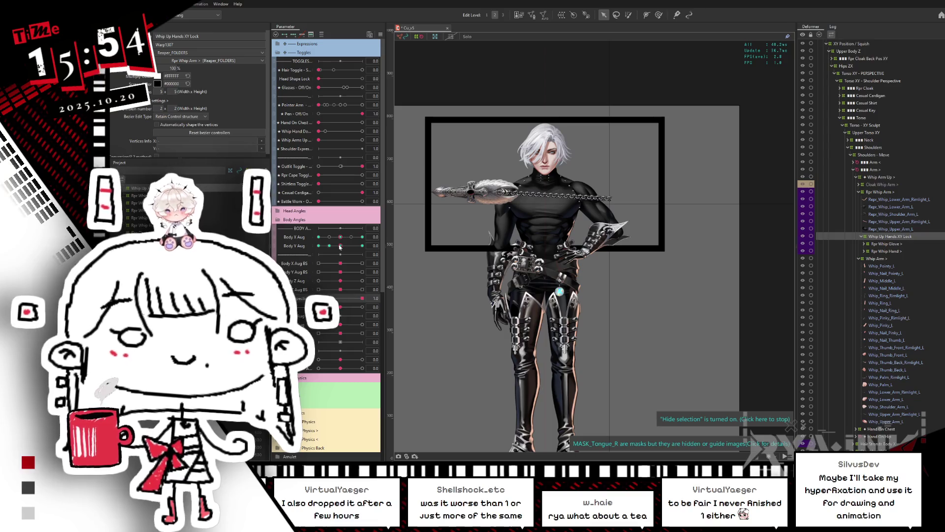
click(330, 246)
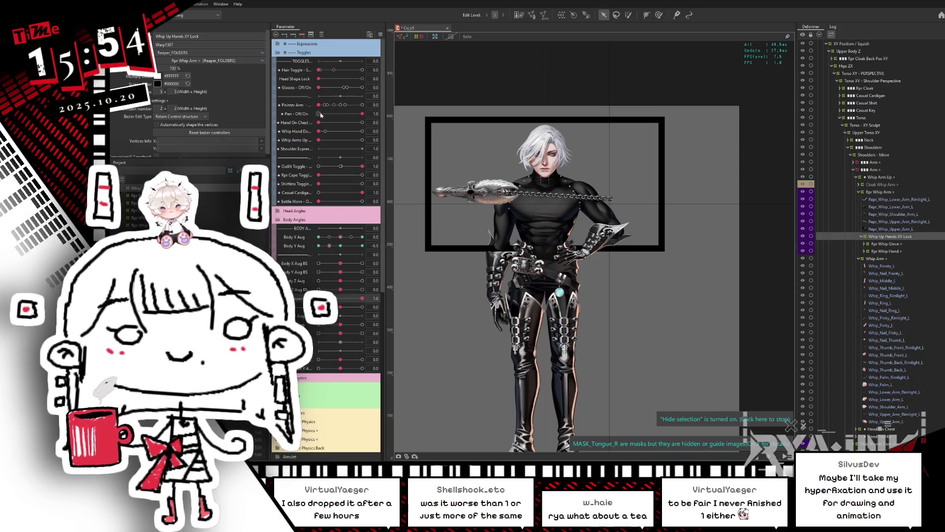
mouse_move(318, 122)
mouse_down()
mouse_move(370, 122)
mouse_move(318, 122)
mouse_move(318, 136)
mouse_move(369, 140)
mouse_up()
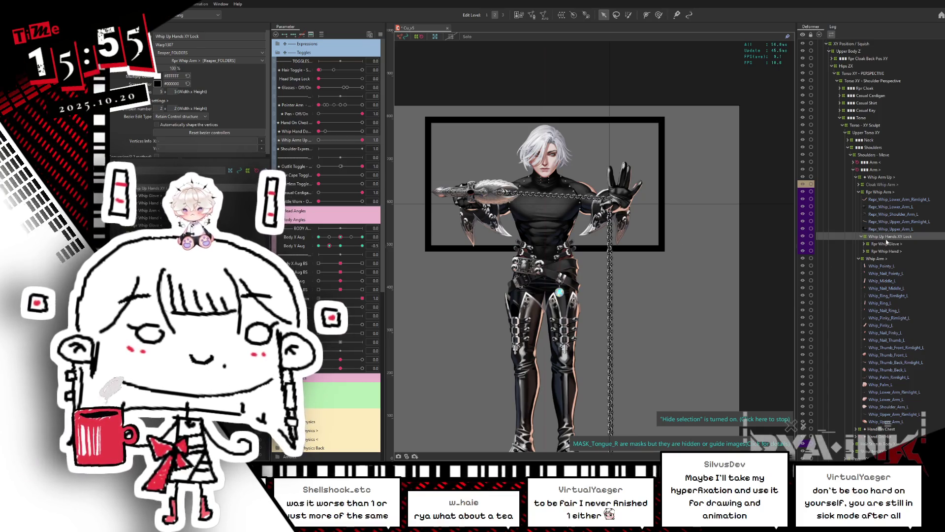
Move Whip Up Hands XY Lock beside Whip Down Floor Chain and test Body X Aug from 1.0 back to 0
drag(884, 238, 853, 83)
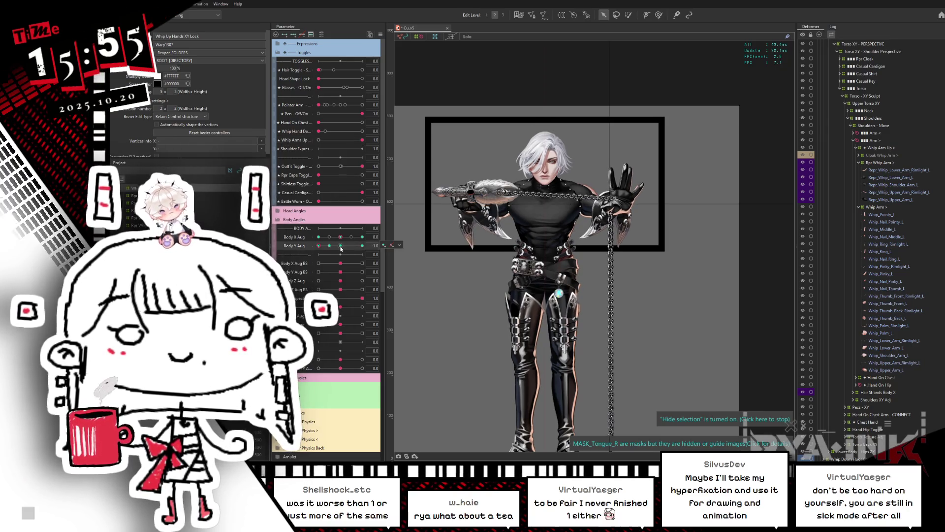
drag(311, 243, 382, 237)
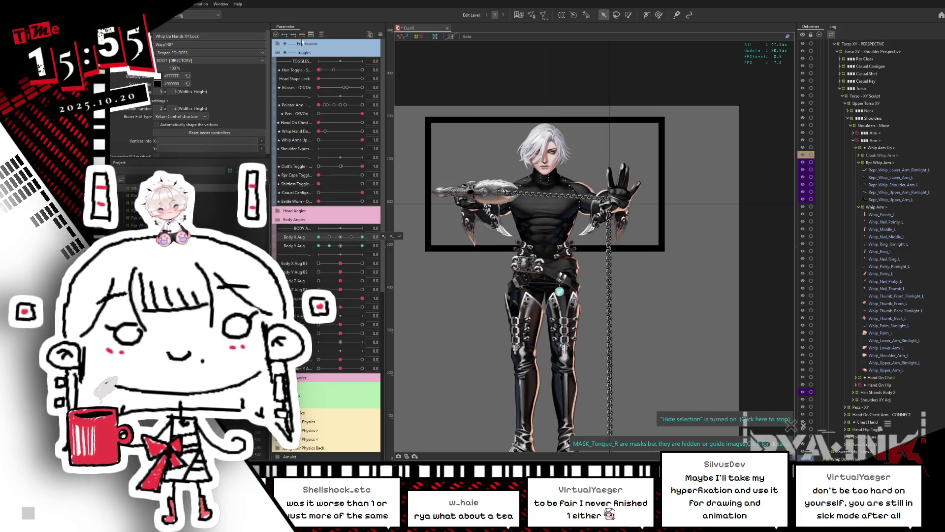
click(329, 240)
drag(330, 240, 369, 236)
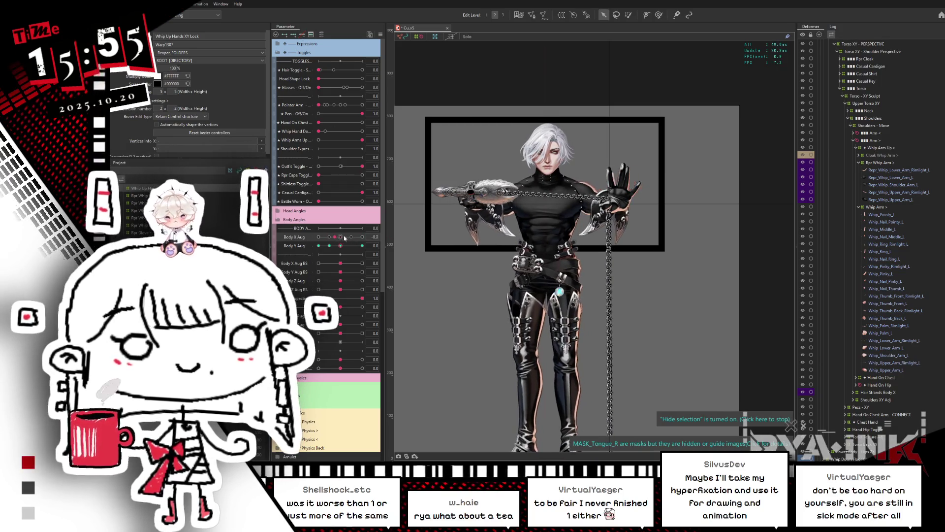
mouse_move(365, 237)
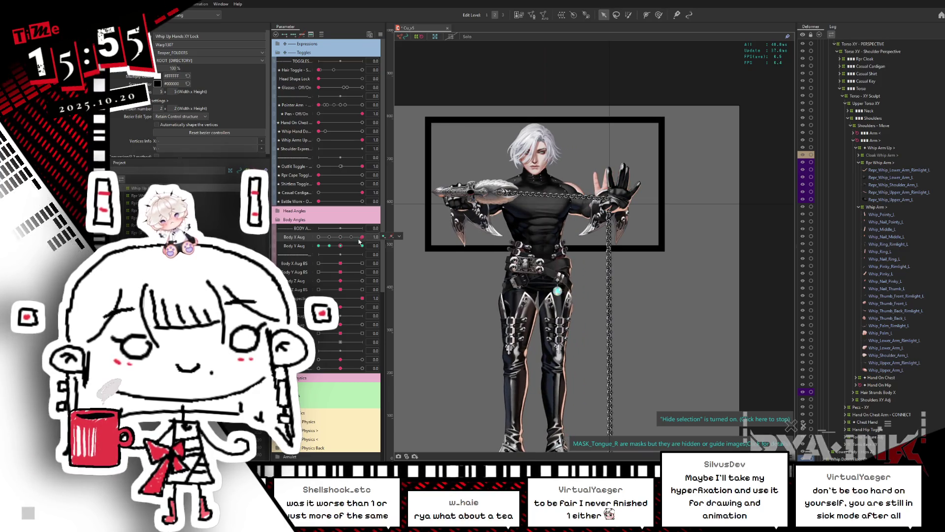
click(339, 238)
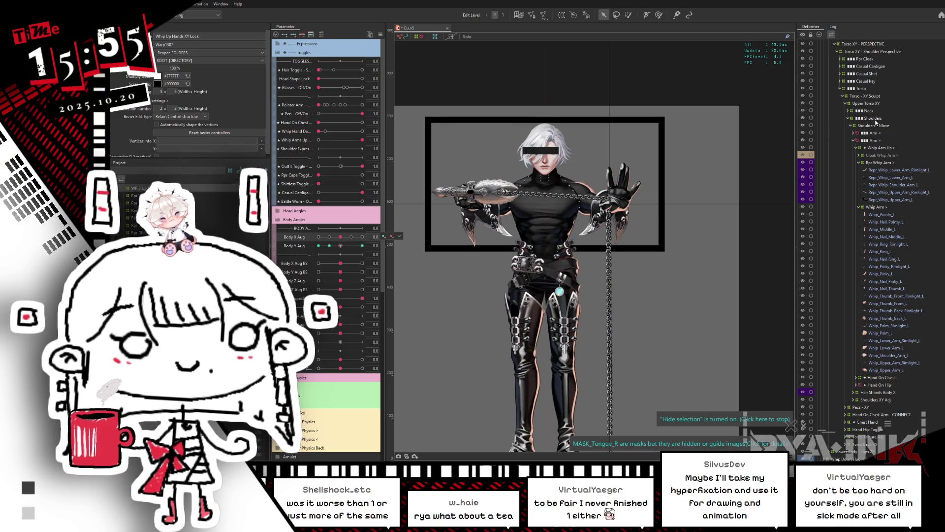
click(834, 44)
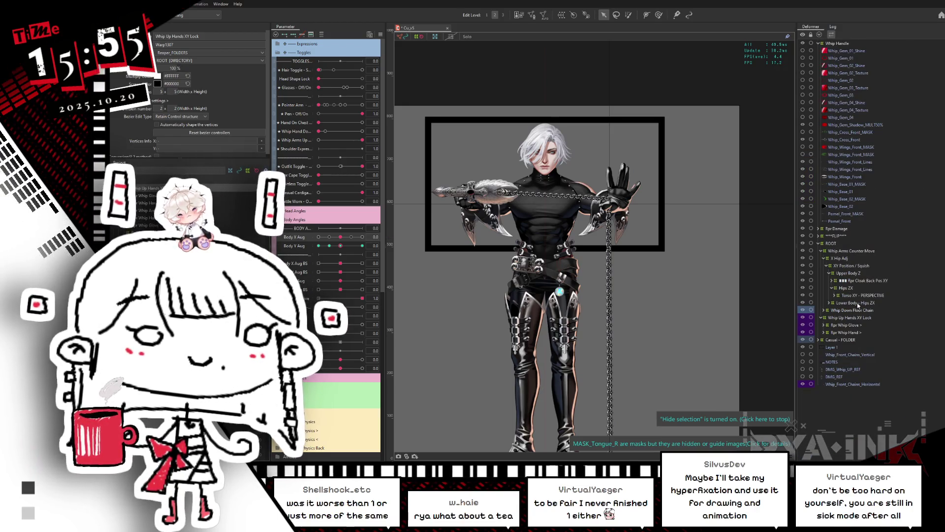
Select Whip Arms Counter Move, scrub Body X Aug and reset it, then collapse X Hip Adj to reveal Whip Up Hands XY Lock
click(859, 251)
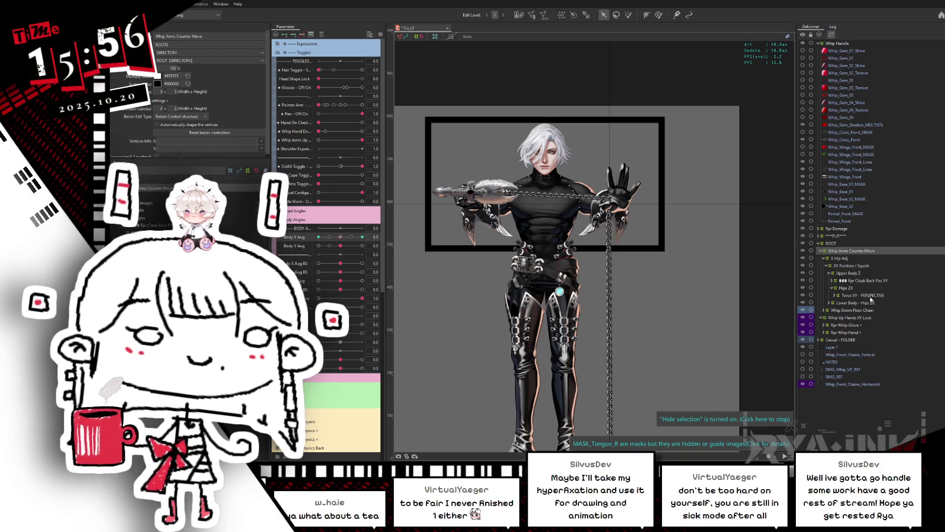
drag(339, 237, 371, 235)
click(342, 237)
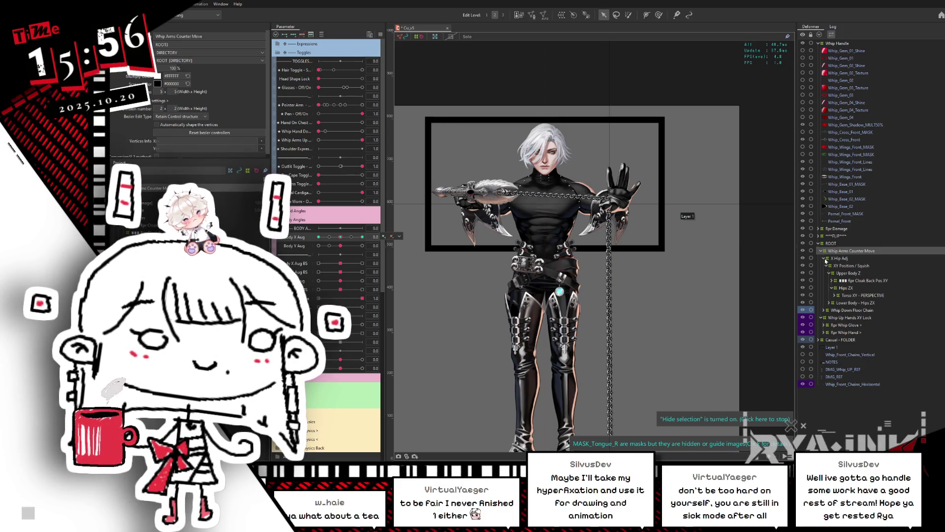
click(825, 259)
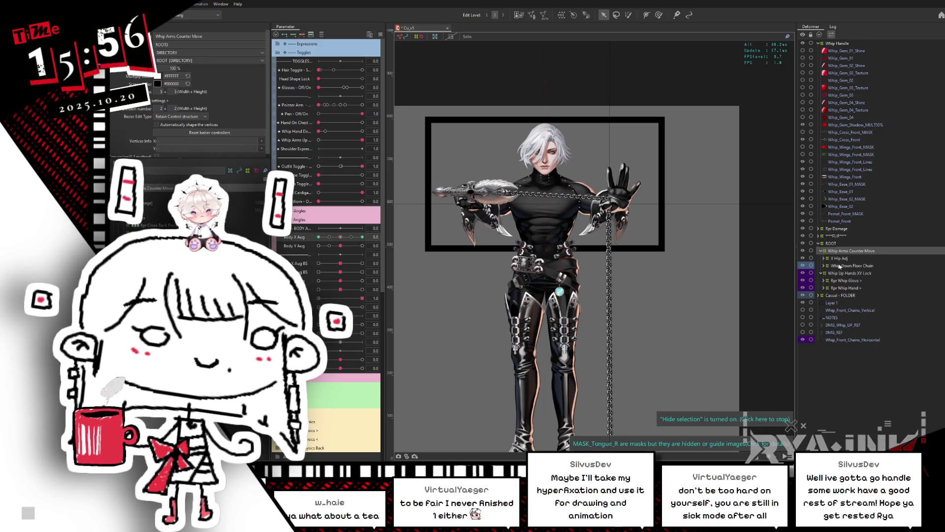
click(846, 274)
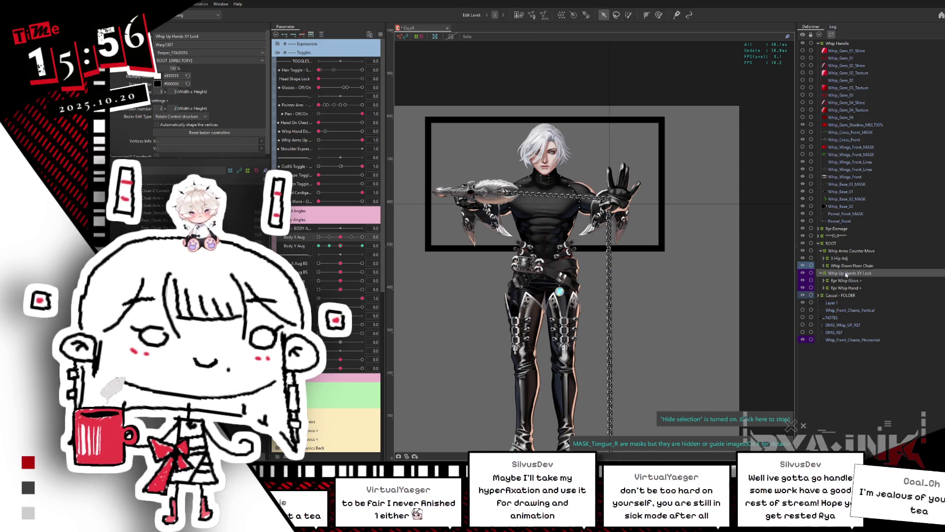
click(851, 252)
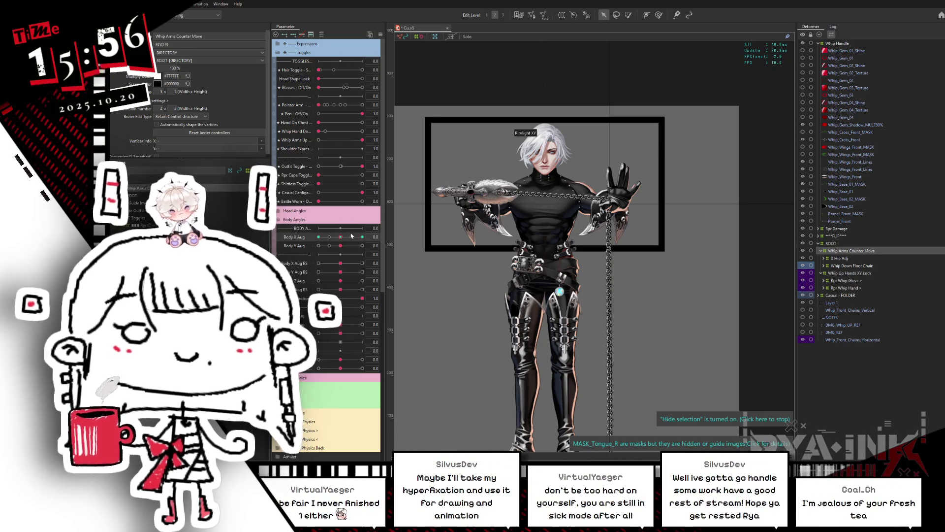
Show the deformer grid again and test Body X Aug -1.0 with Body Y Aug at -0.5 to -0.4
click(319, 236)
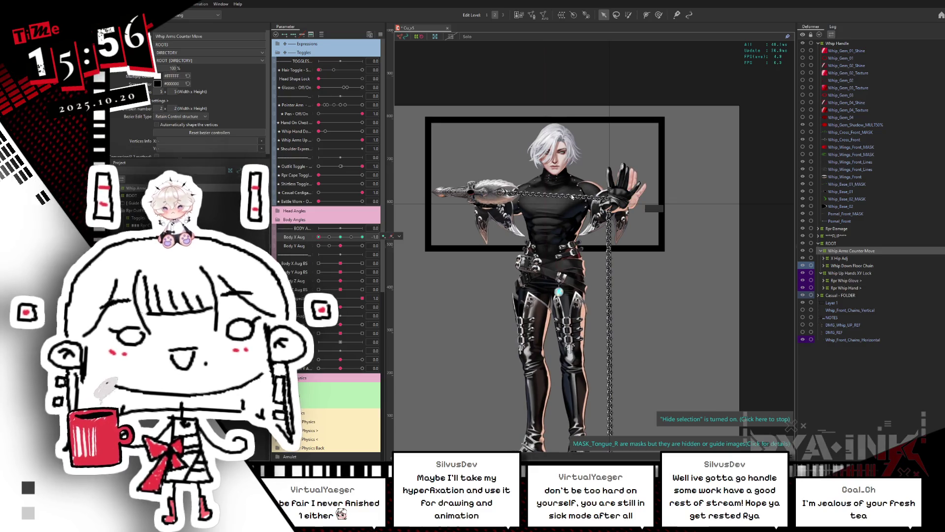
key(ctrl+h)
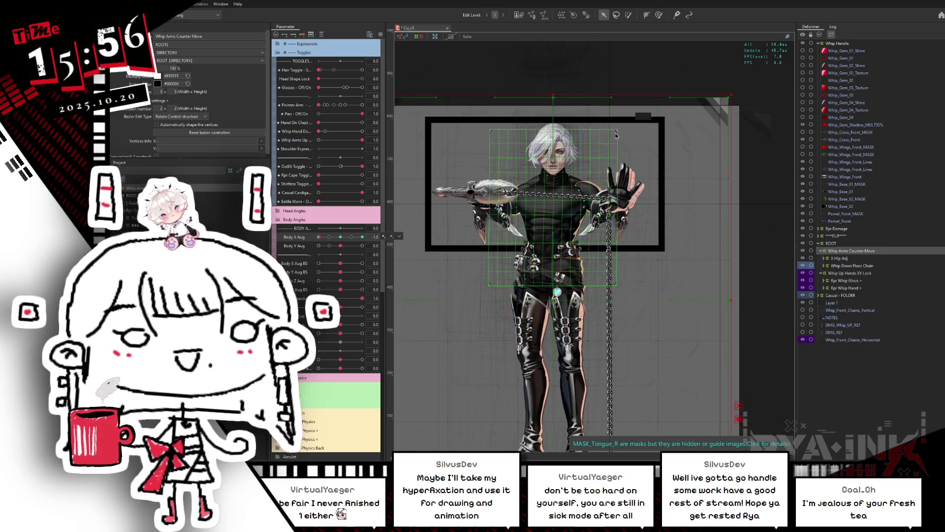
click(329, 246)
mouse_move(319, 237)
mouse_down()
mouse_move(330, 240)
mouse_move(314, 244)
mouse_move(330, 244)
mouse_move(310, 257)
mouse_move(338, 249)
mouse_up()
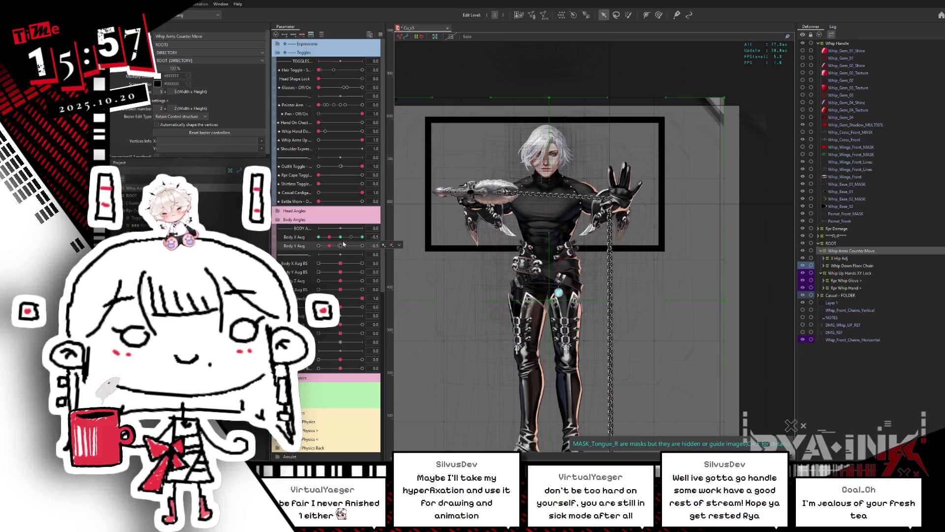
drag(341, 245, 330, 249)
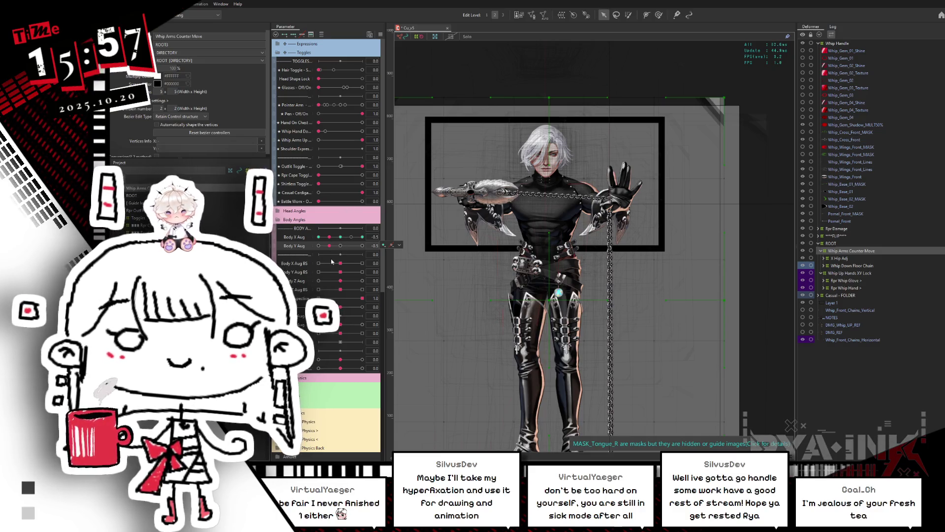
drag(329, 237, 319, 236)
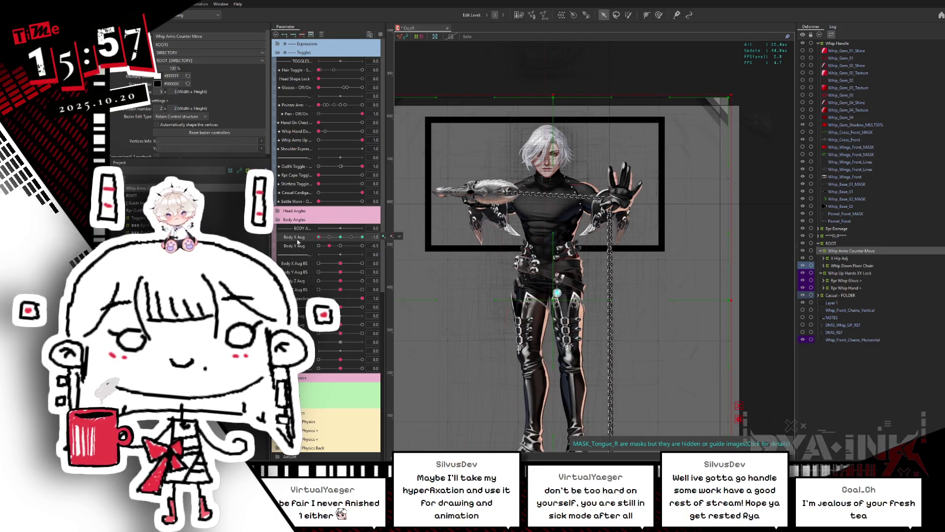
click(508, 303)
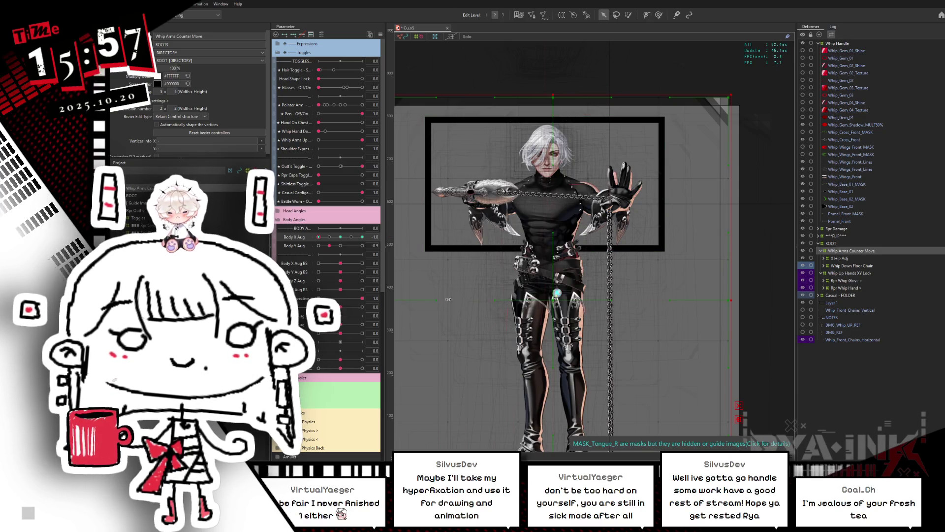
Sweep Body X Aug to 1.0 and back, then set Body Y Aug -1.0 and Body X Aug 0.5
click(339, 237)
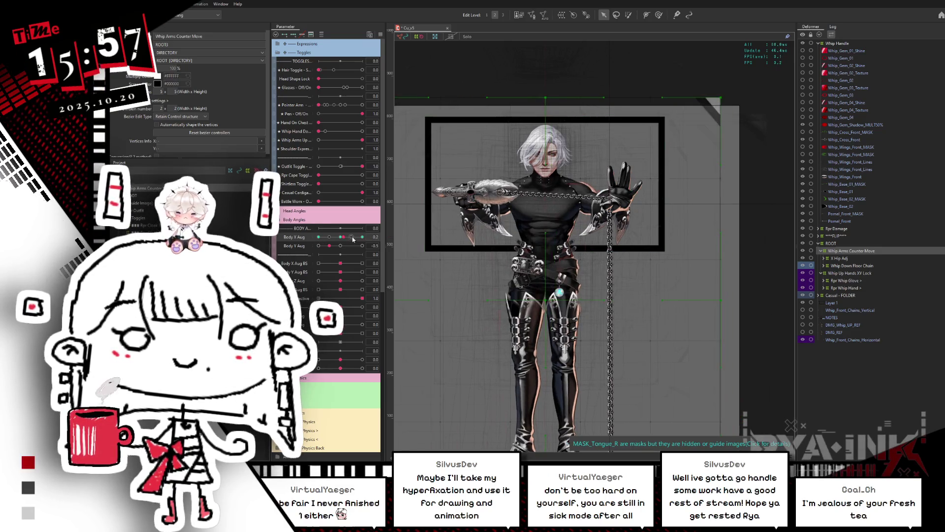
drag(340, 237, 362, 237)
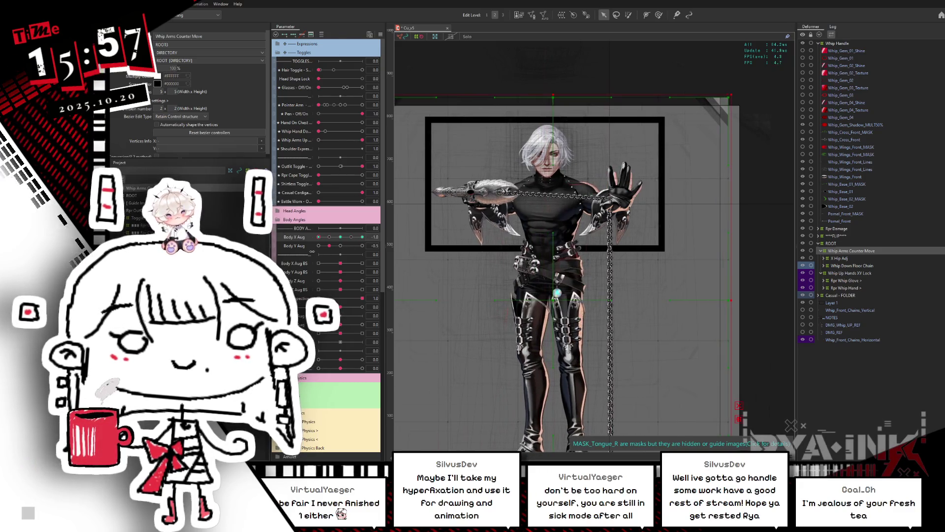
click(341, 237)
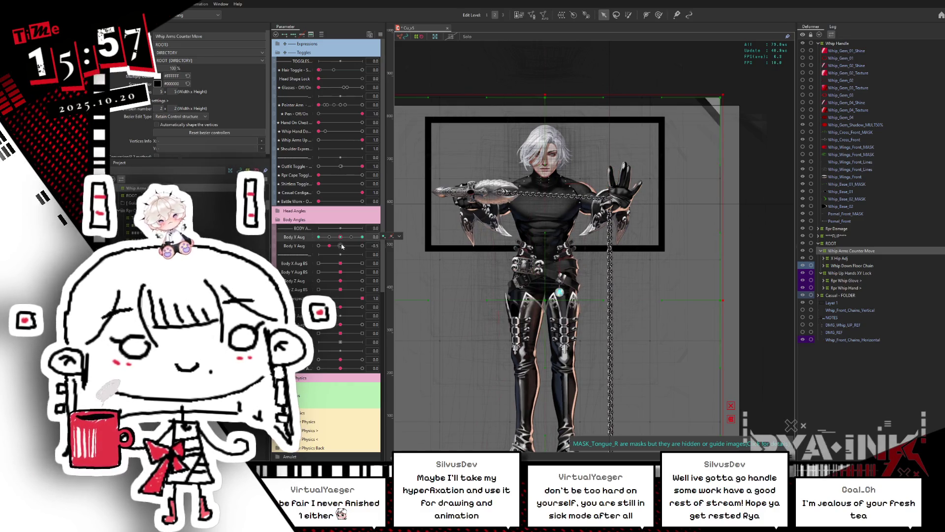
drag(342, 246, 316, 246)
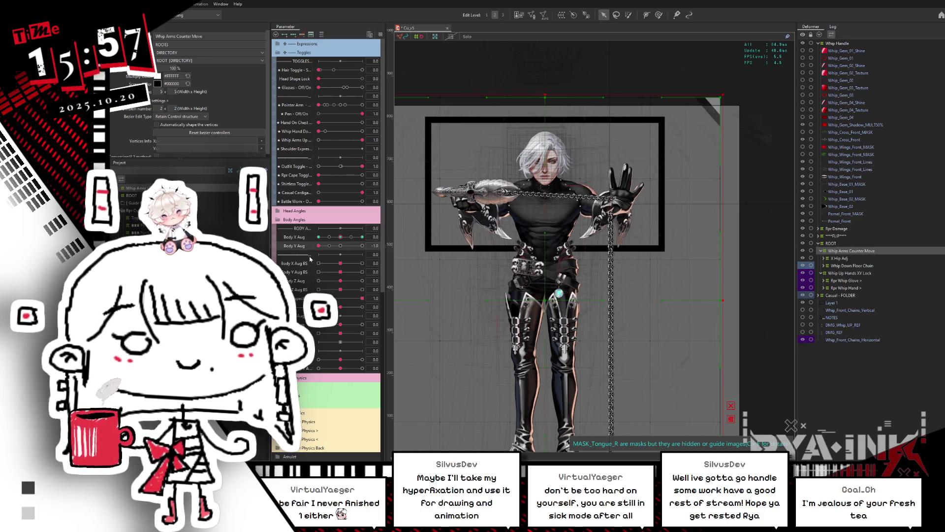
click(328, 237)
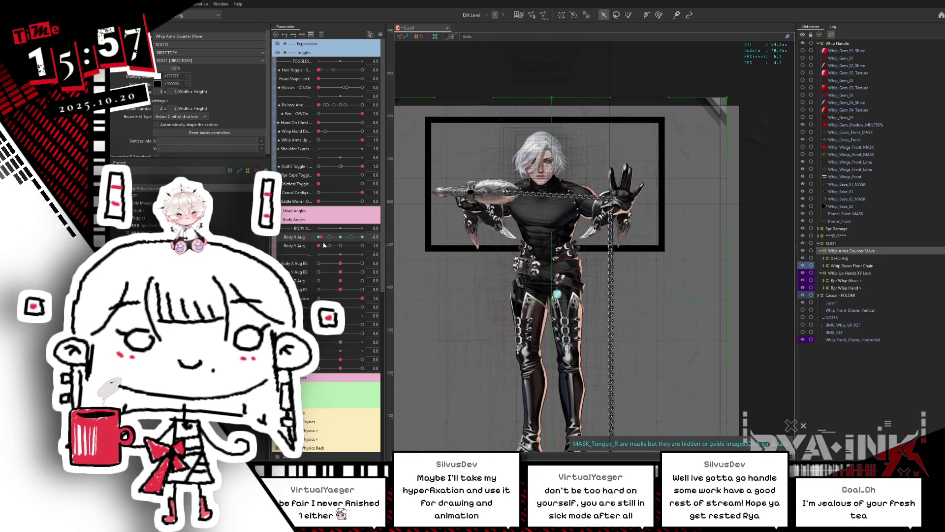
click(341, 238)
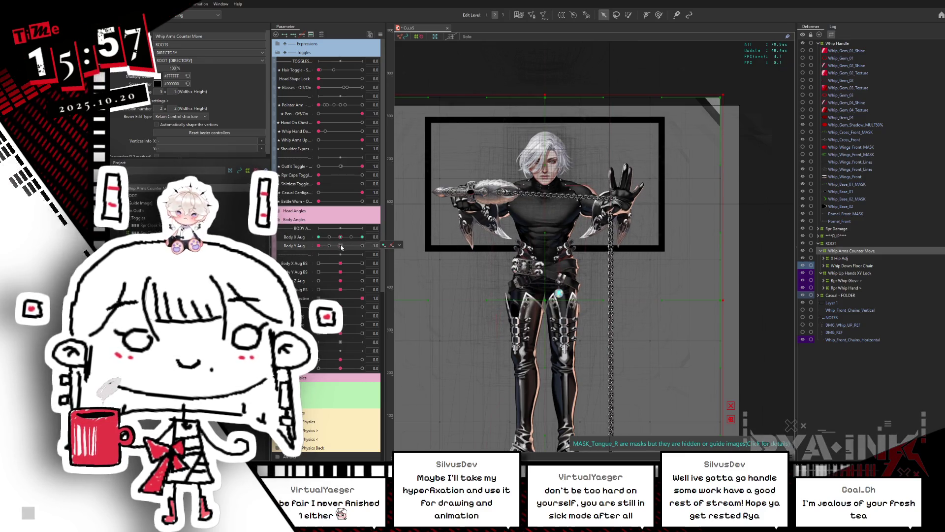
mouse_move(341, 239)
mouse_down()
mouse_move(351, 238)
mouse_move(340, 239)
mouse_up()
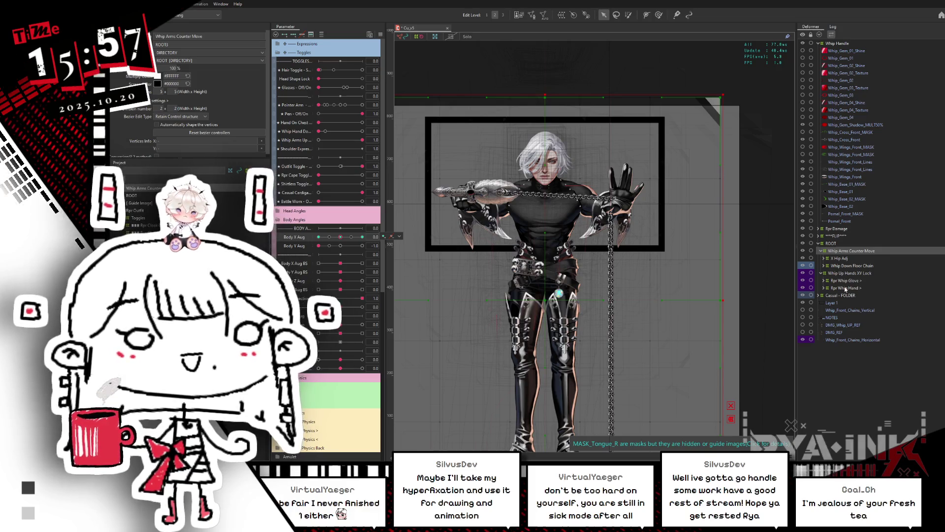
click(842, 266)
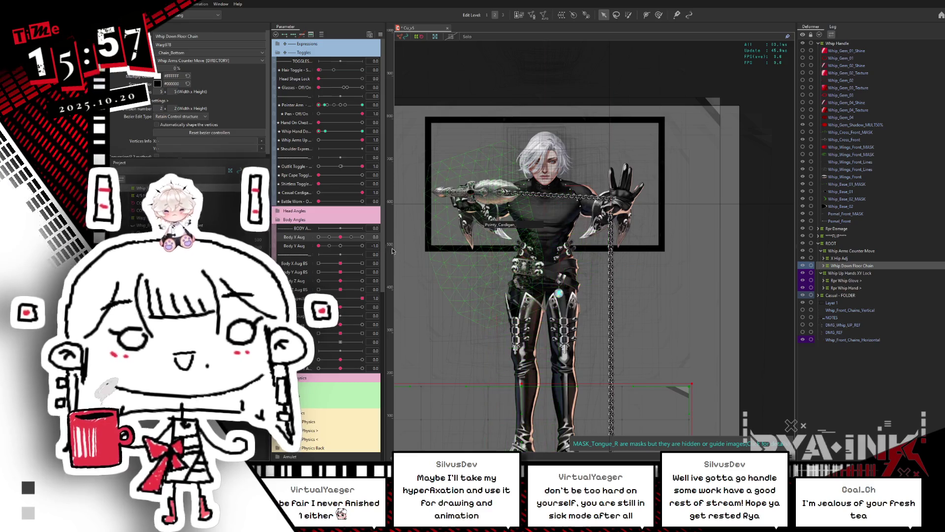
Switch to the casual outfit and isolate the Armlet folder's Opal_C_TextureTemp mesh for inspection
click(380, 34)
click(430, 100)
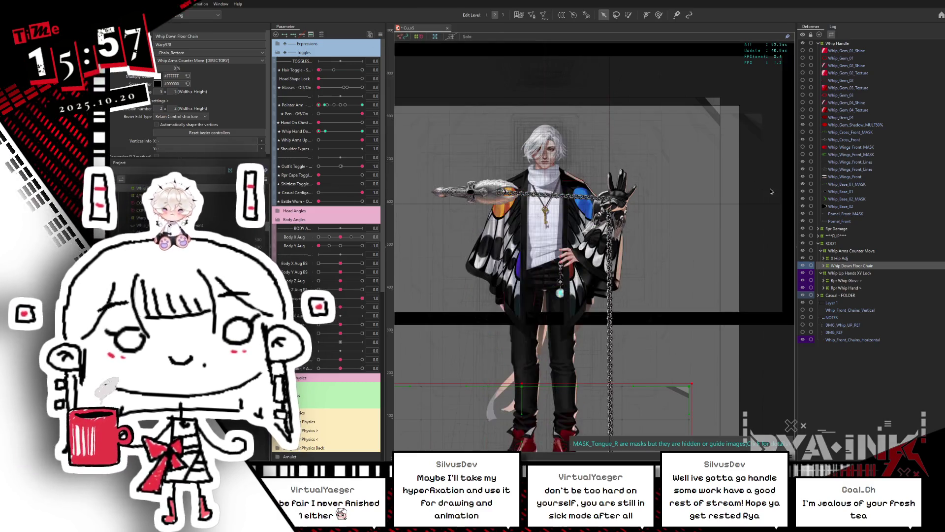
click(845, 259)
click(844, 273)
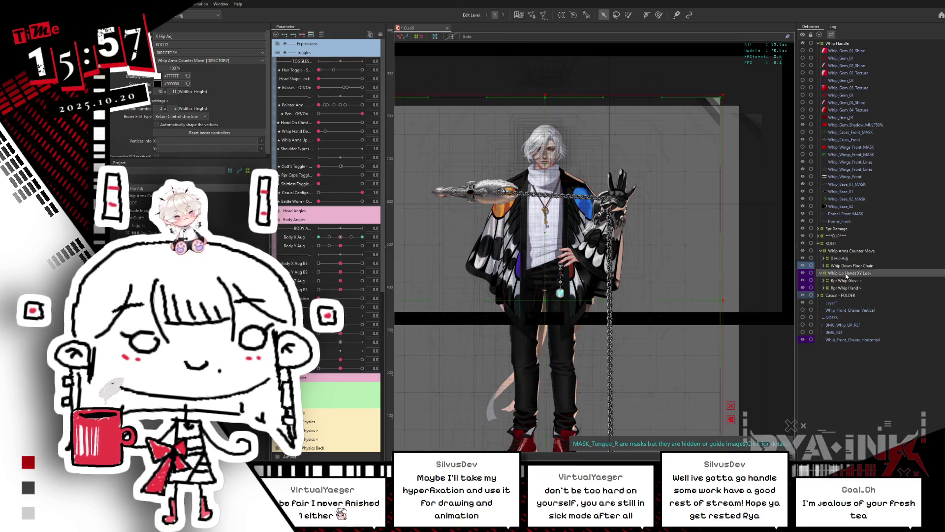
click(819, 296)
click(828, 304)
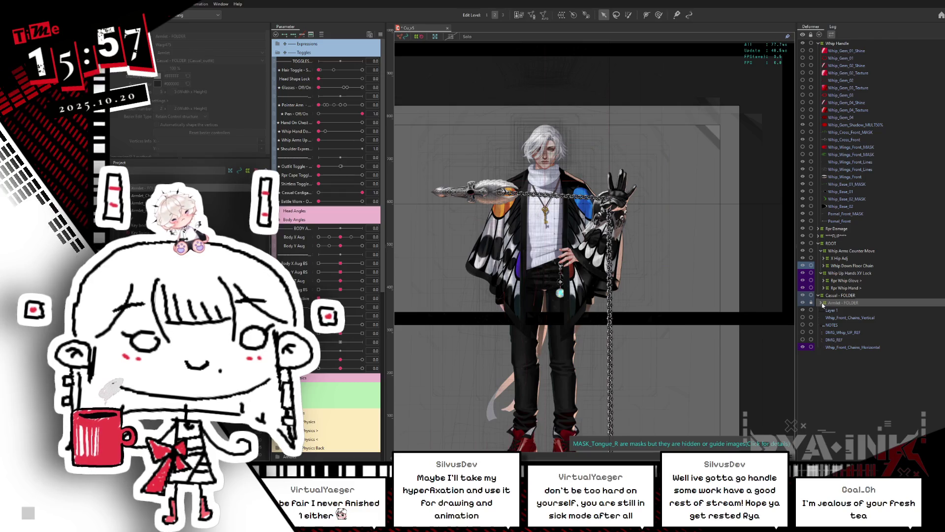
click(821, 303)
click(840, 310)
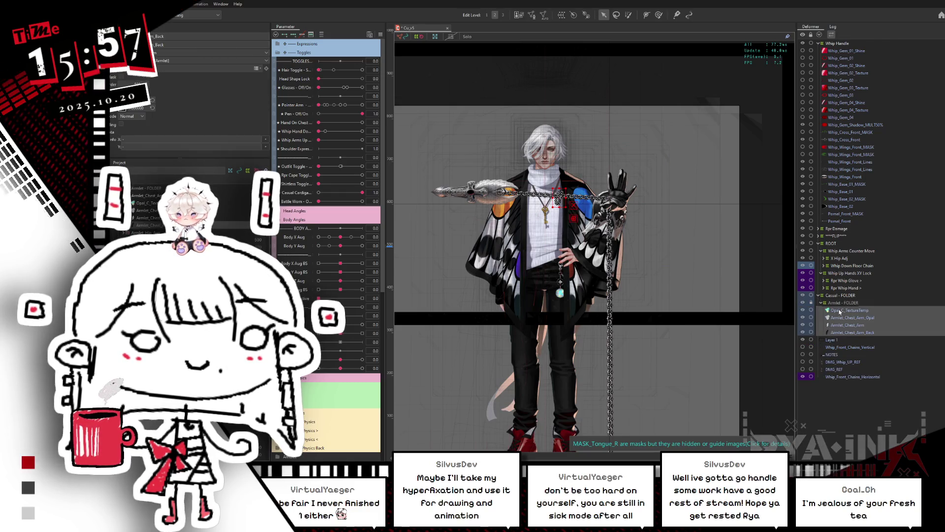
key(ctrl+e)
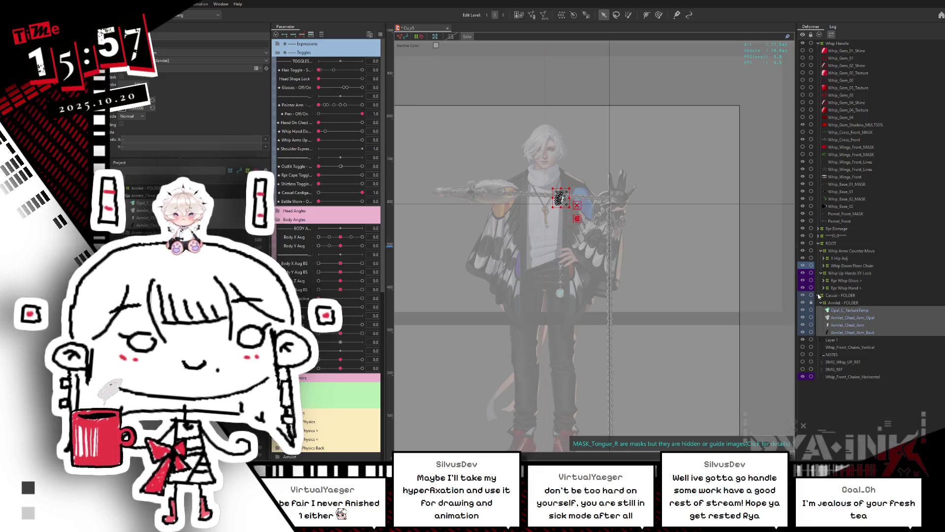
click(828, 296)
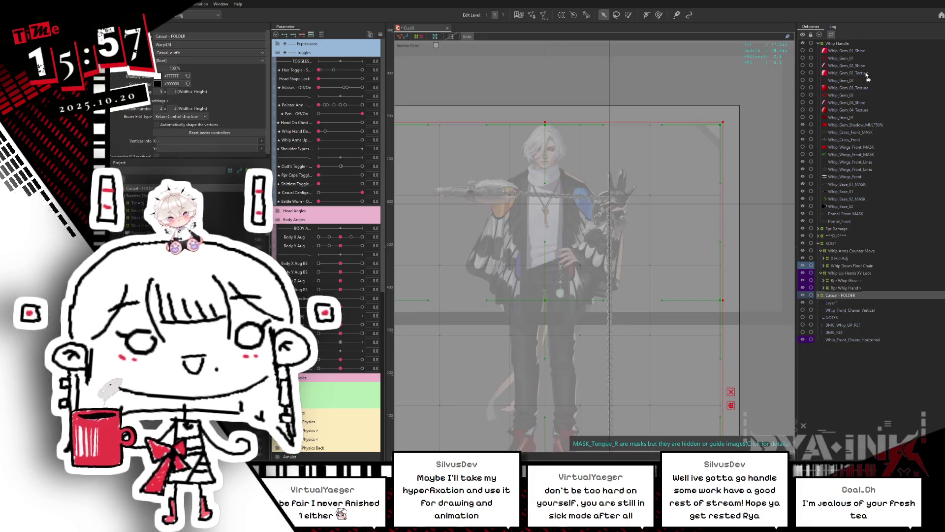
Reorder a Whip Handle layer, then set the black leather outfit and Whip Arms Up to 1.0
mouse_move(842, 44)
mouse_down()
mouse_move(839, 253)
mouse_move(834, 240)
mouse_up()
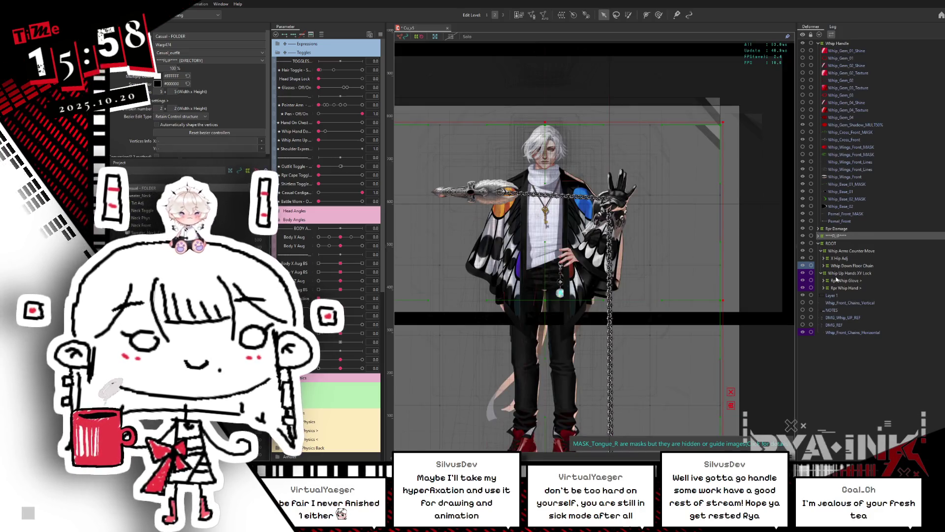
click(837, 280)
click(842, 266)
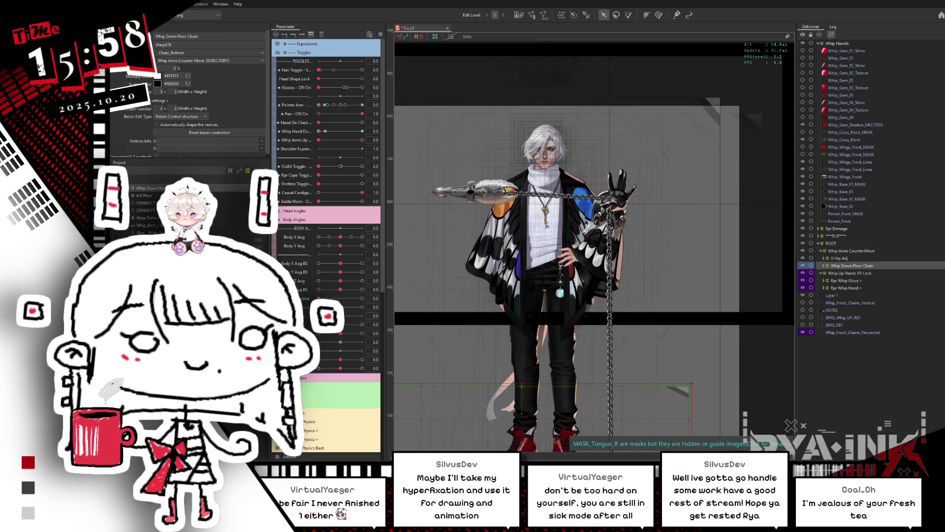
click(362, 166)
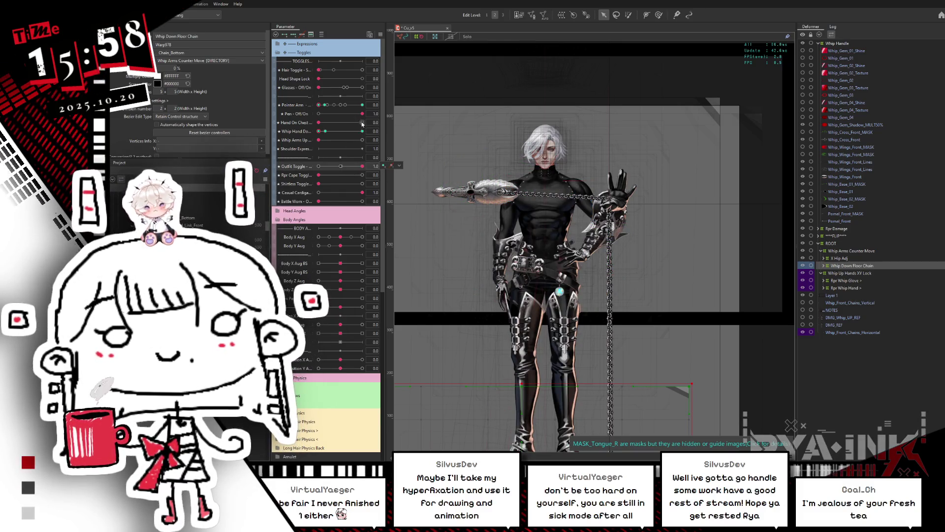
click(362, 140)
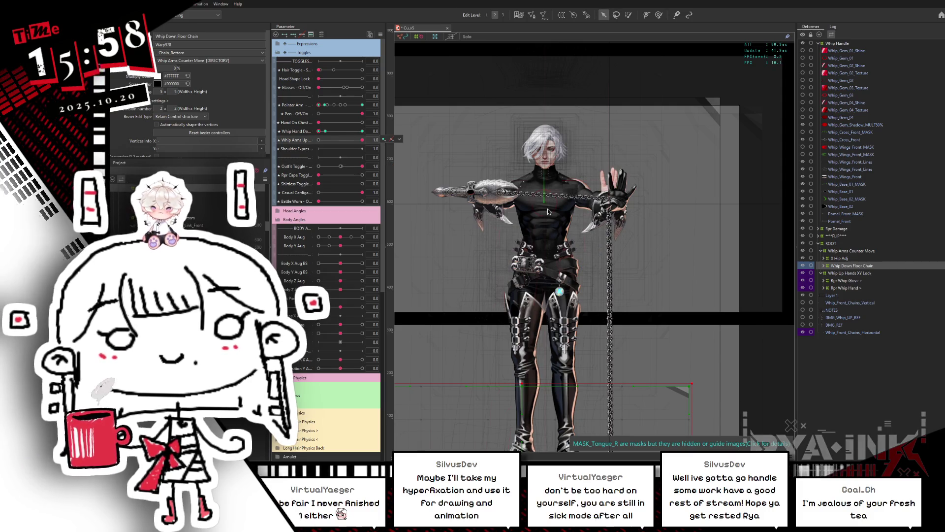
scroll(591, 212, up, 2)
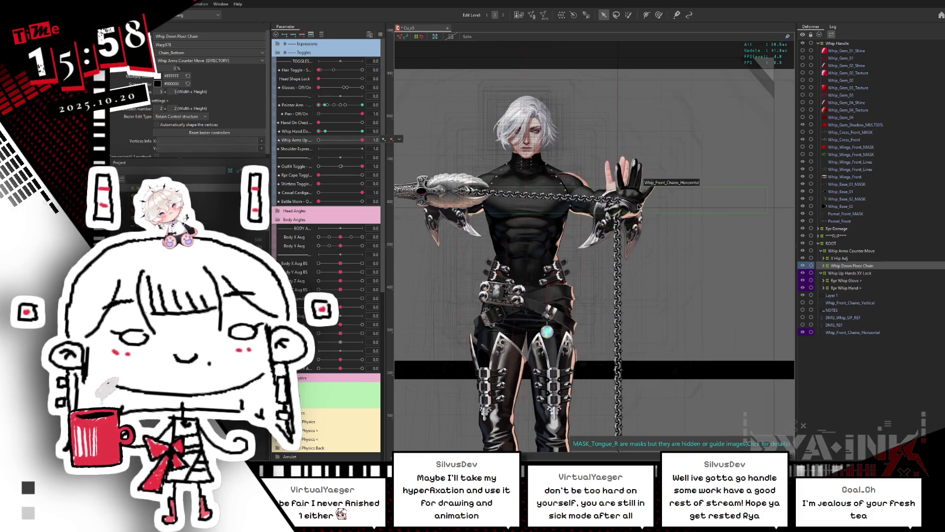
click(857, 251)
click(861, 273)
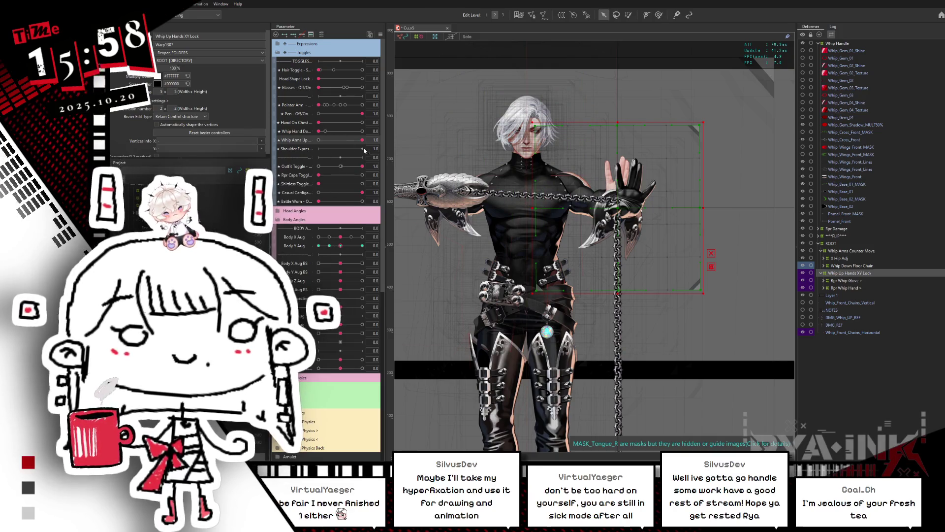
Move Whip Up Hands XY Lock up-left with the hand, shrink it slightly, and set Lean Perspective to 1.0
drag(318, 297, 389, 297)
key(ctrl+z)
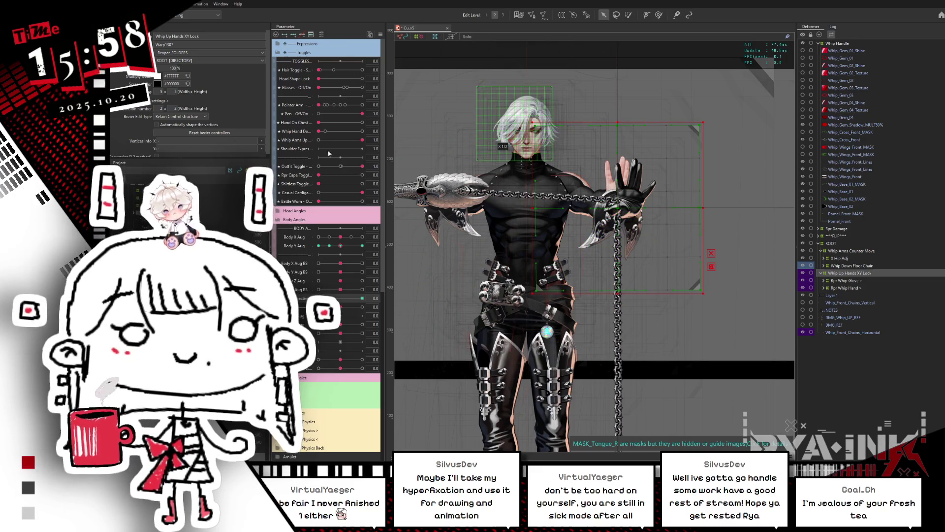
drag(619, 208, 610, 203)
drag(694, 202, 687, 202)
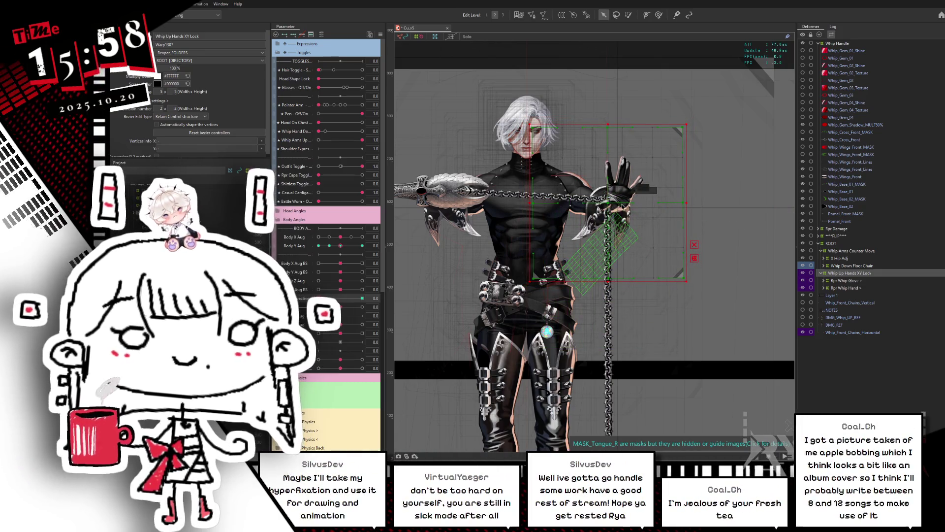
drag(607, 202, 606, 201)
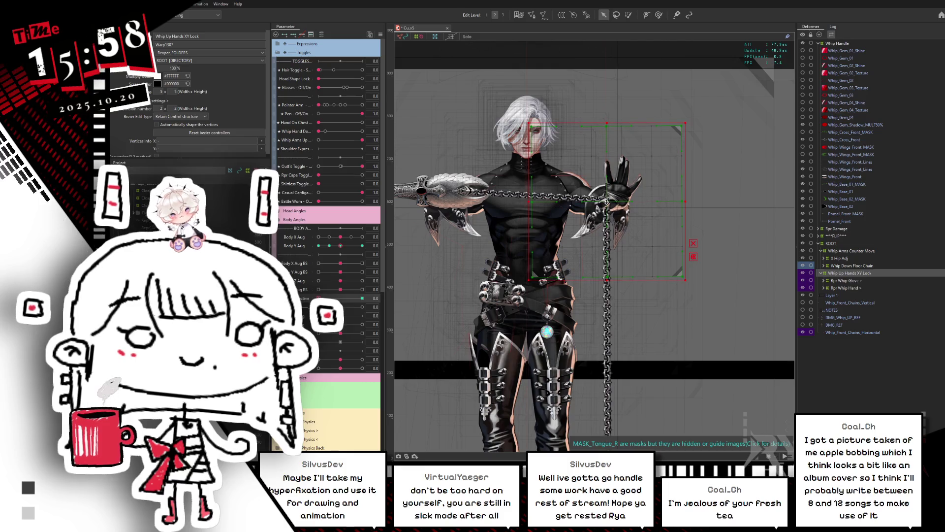
click(362, 298)
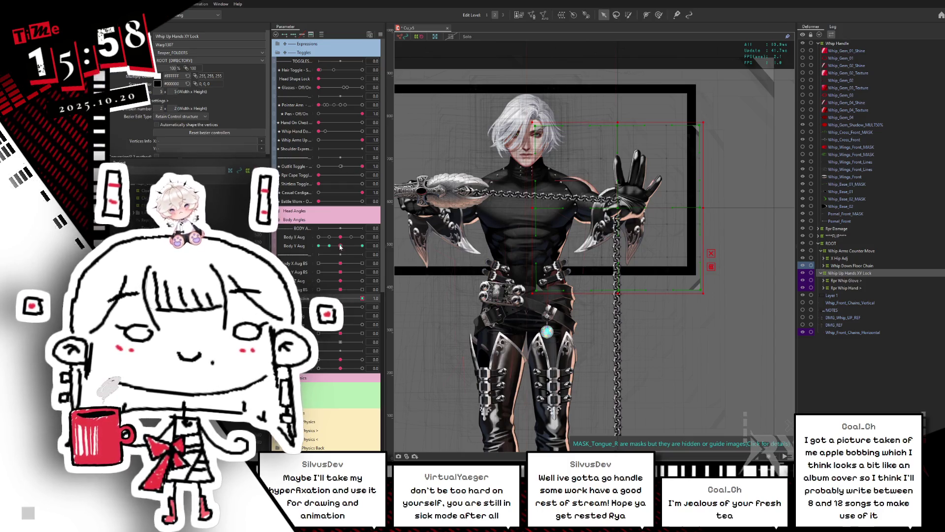
Test Body Y Aug between -1.0 and 0 with Lean Perspective at 1.0
click(363, 299)
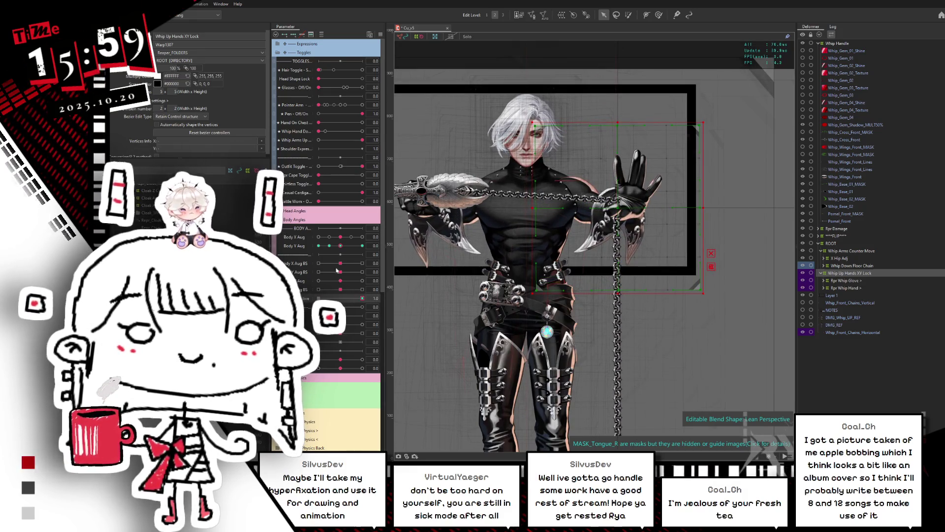
drag(328, 251, 302, 246)
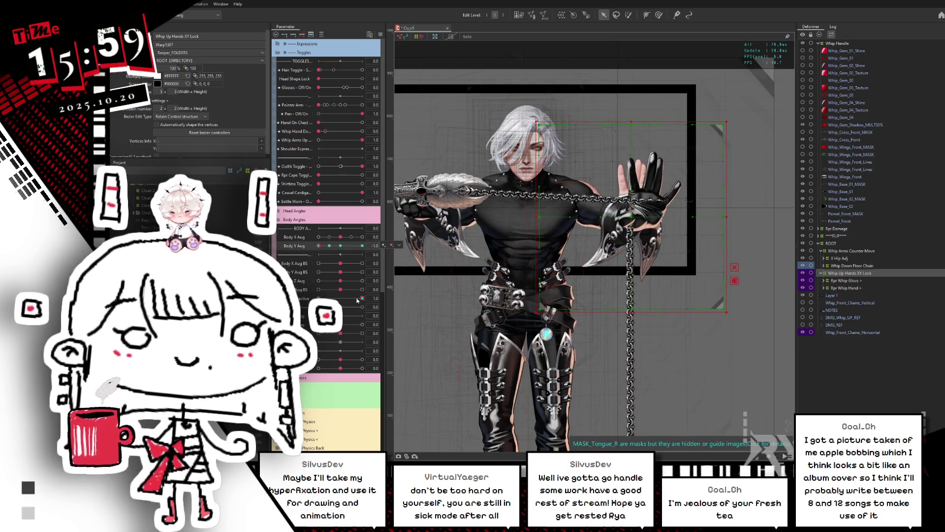
click(340, 246)
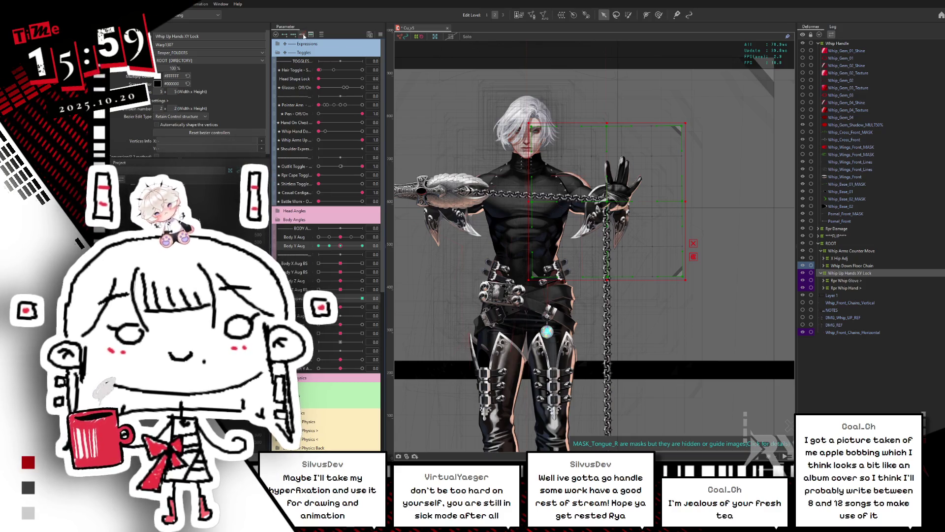
click(318, 245)
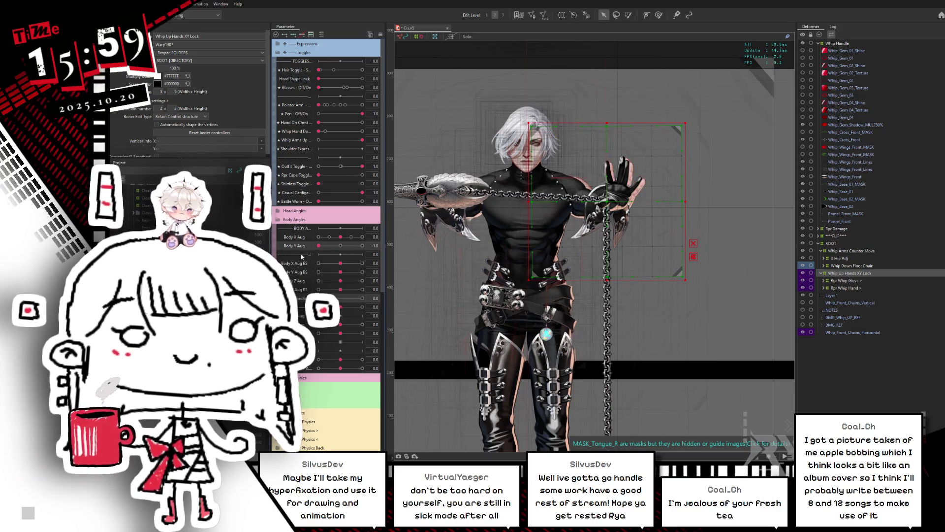
click(340, 245)
click(363, 298)
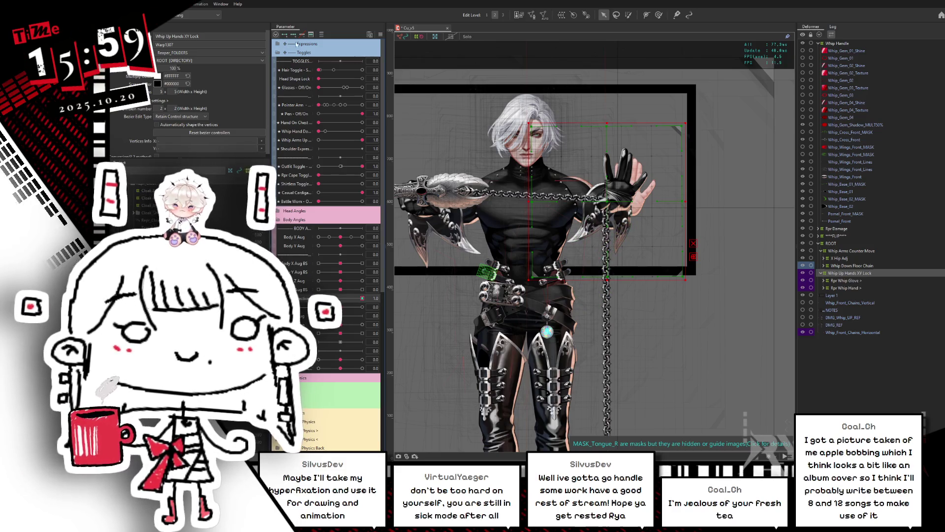
Enlarge the hand lock deformer slightly and nudge the hand and chain right, hiding the outline
drag(687, 203, 694, 201)
drag(611, 204, 615, 205)
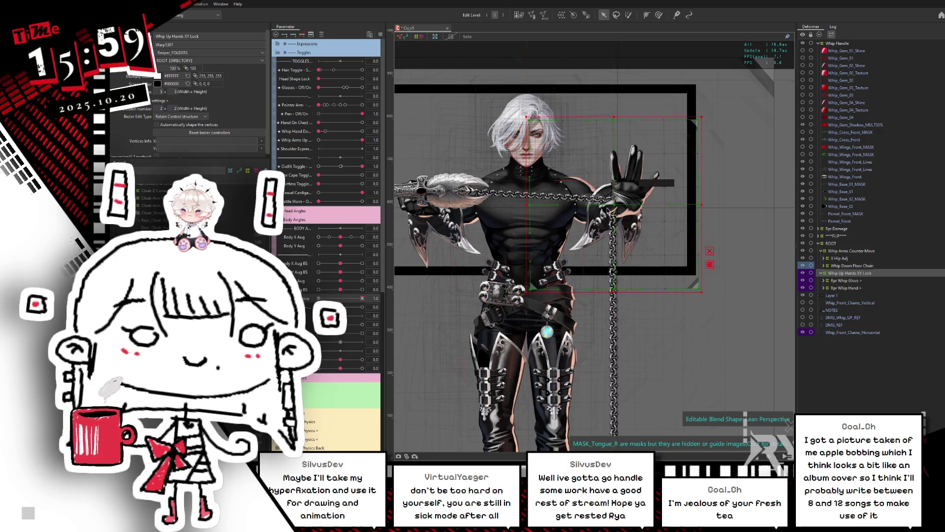
key(ctrl+h)
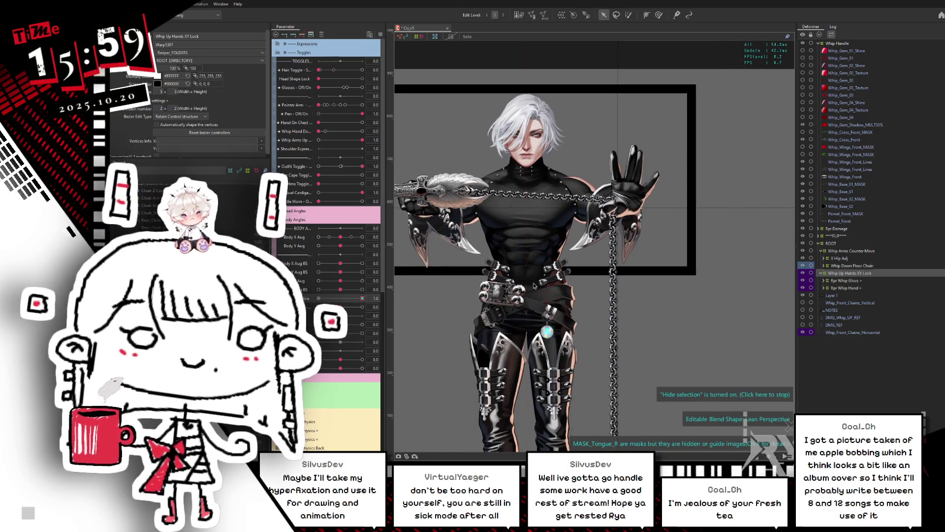
drag(593, 282, 616, 284)
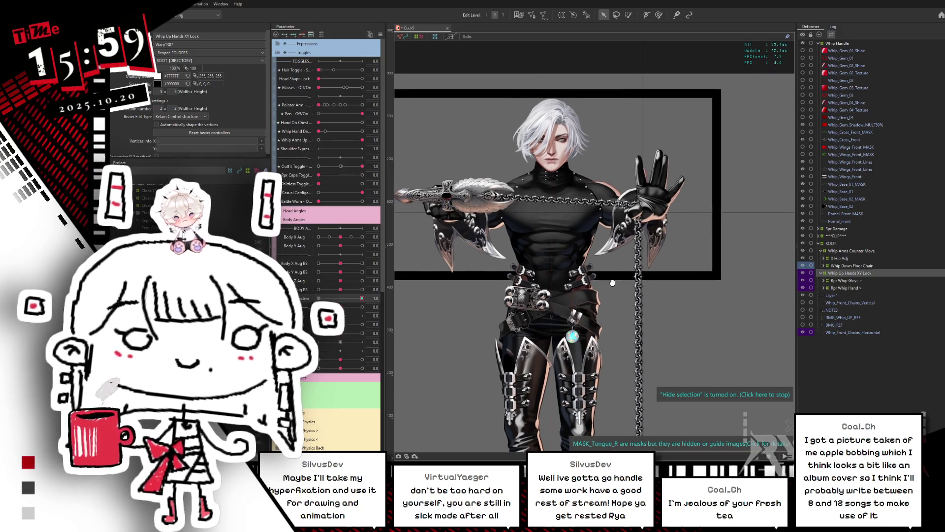
At full Body Y Aug lean, nudge the raised glove and chain down-right, then deselect
mouse_move(340, 246)
mouse_down()
mouse_move(304, 253)
mouse_move(319, 246)
mouse_up()
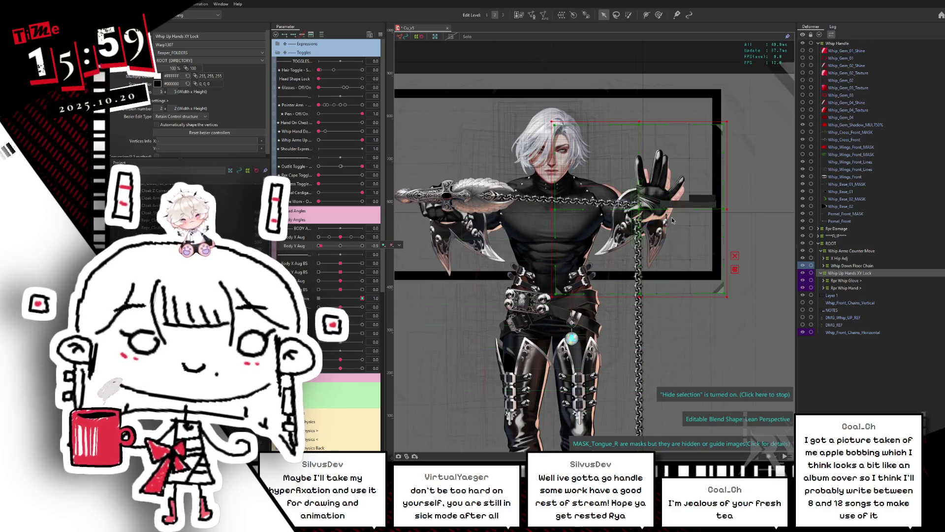
drag(640, 209, 646, 215)
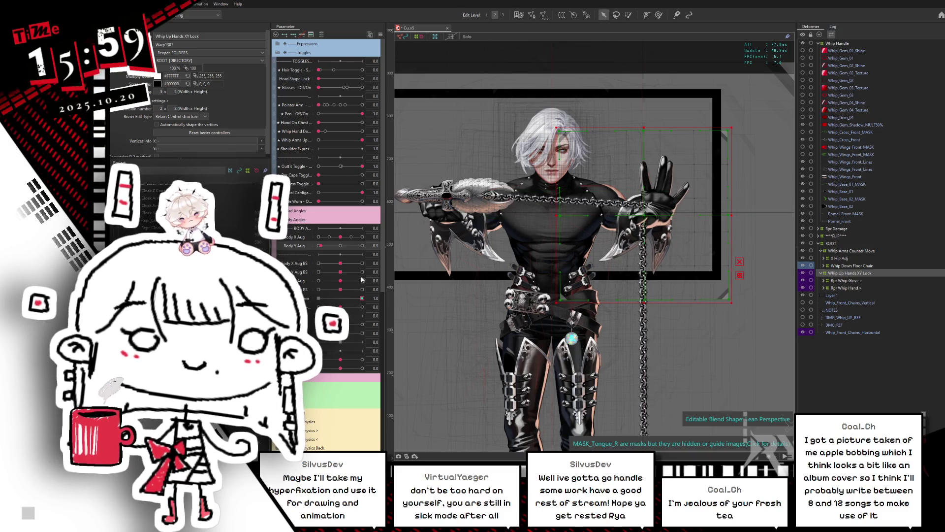
drag(320, 246, 324, 247)
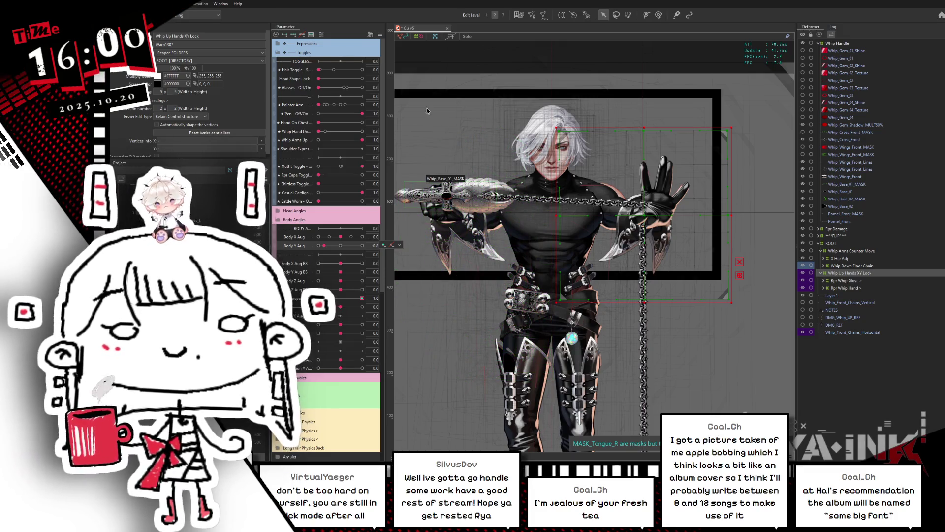
drag(324, 246, 316, 254)
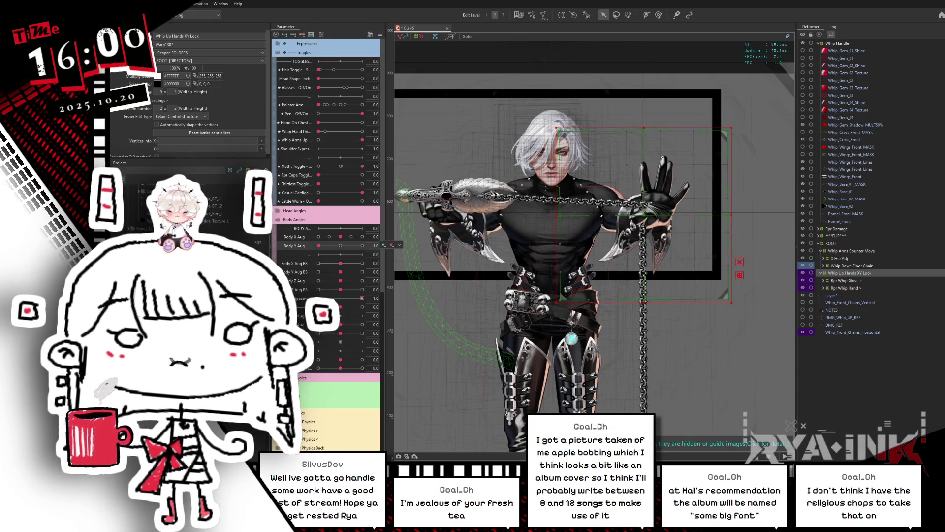
key(Escape)
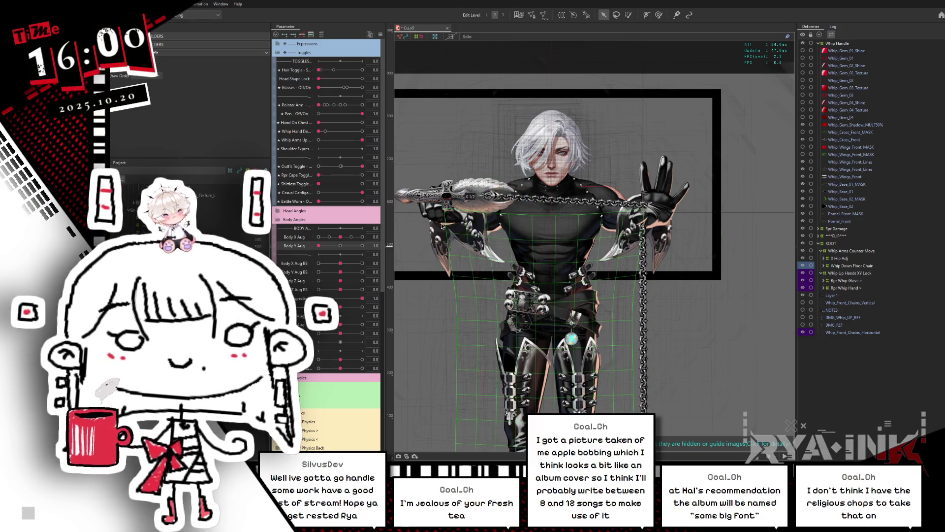
Move the Rpr Whip Glove and Rpr Whip Hand deformers into Whip Up Hands XY Lock
right_click(446, 246)
mouse_move(480, 266)
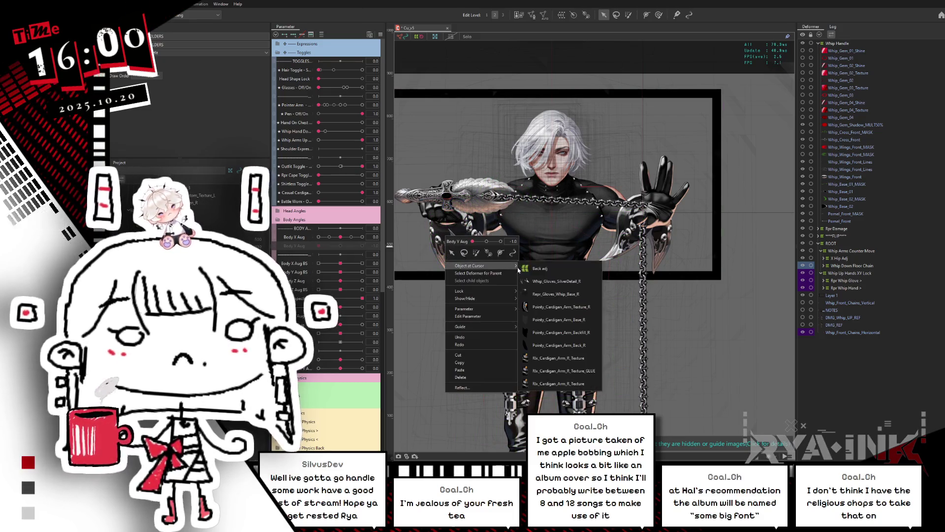
click(548, 282)
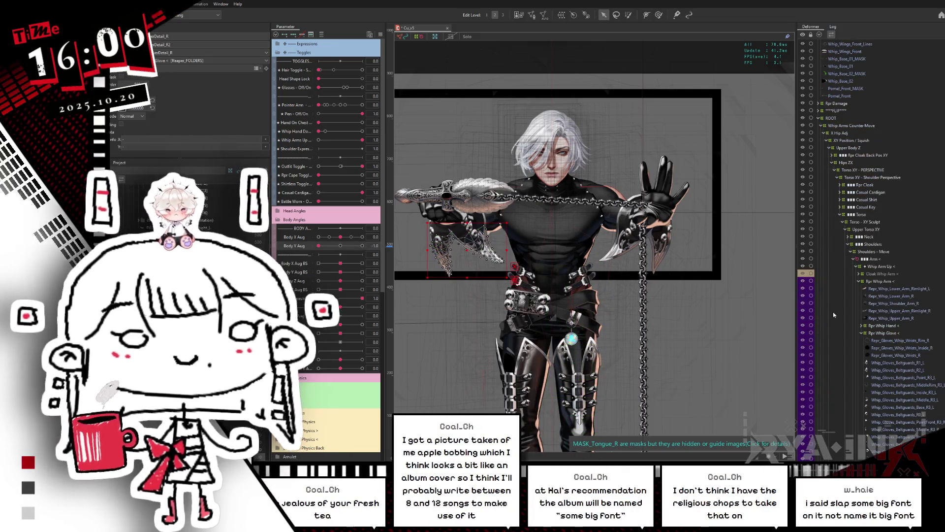
click(896, 333)
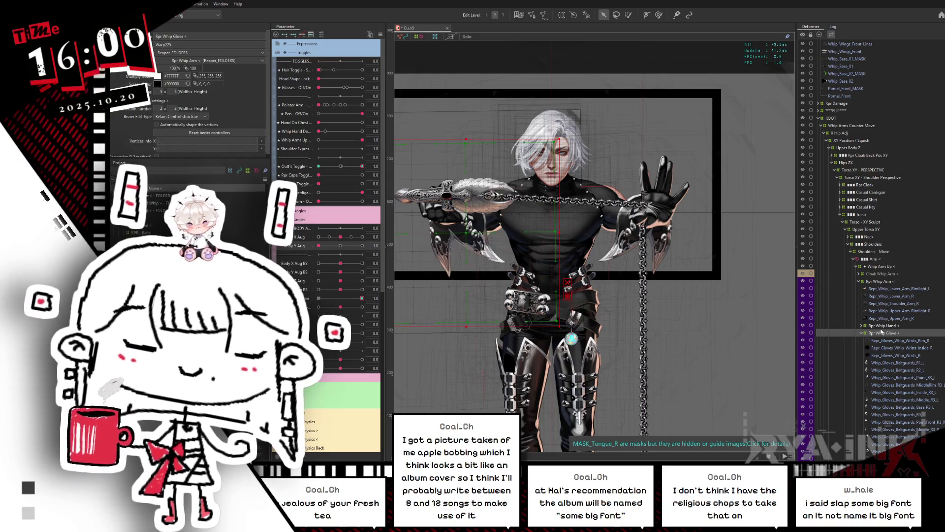
ctrl+click(881, 326)
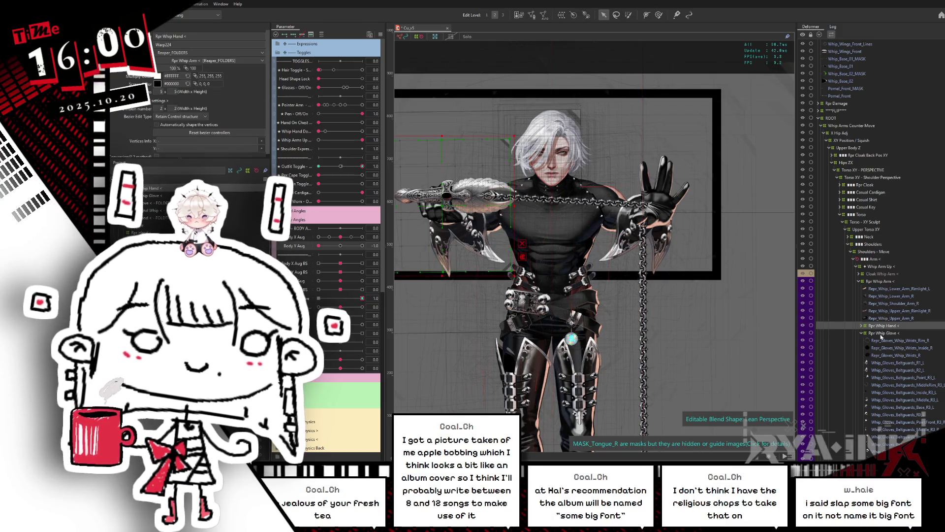
mouse_move(881, 336)
mouse_down()
mouse_move(860, 128)
mouse_move(848, 118)
mouse_up()
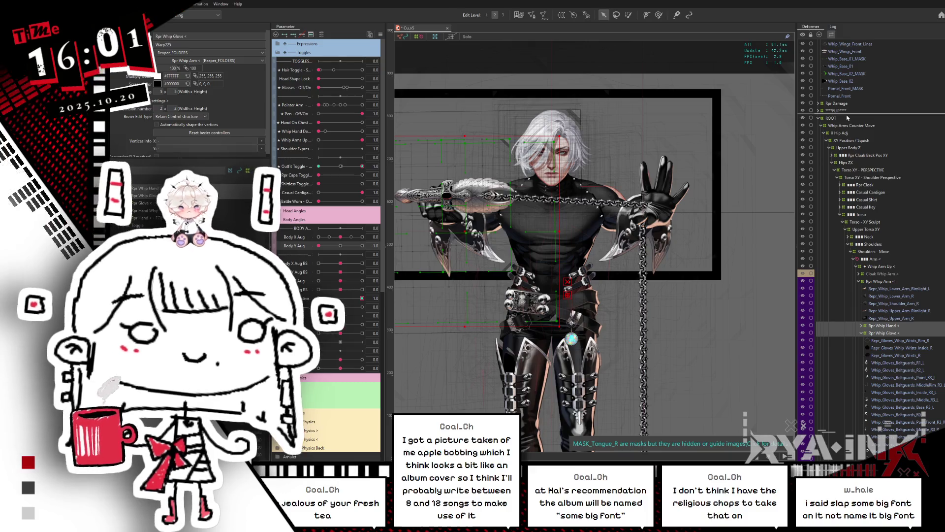
drag(848, 118, 847, 120)
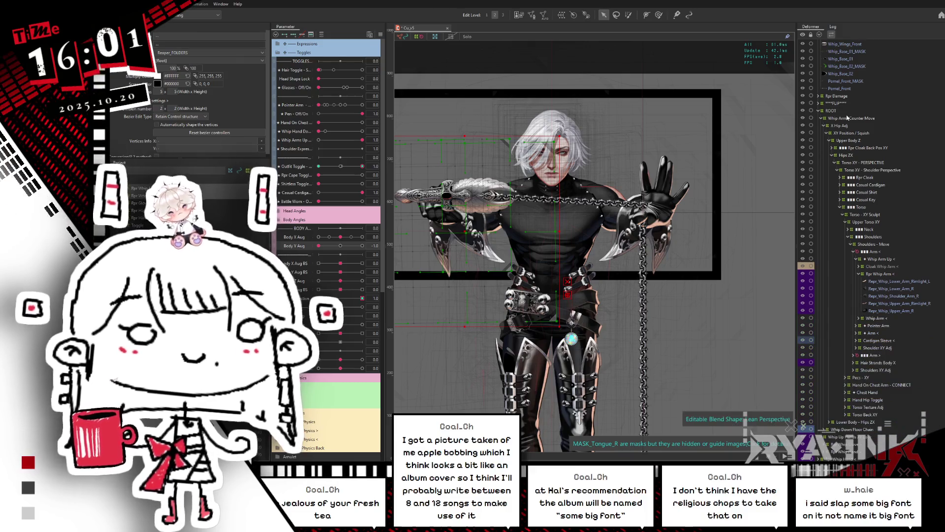
click(821, 119)
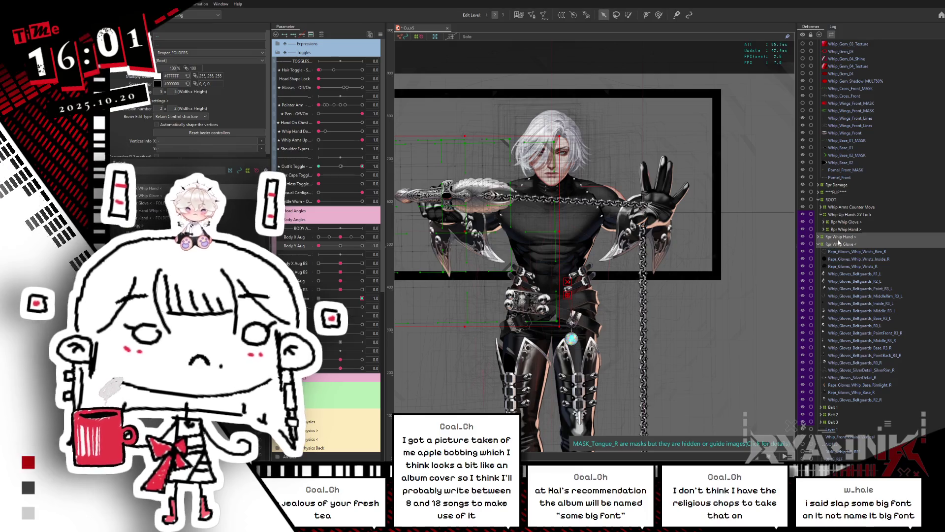
drag(836, 237, 840, 222)
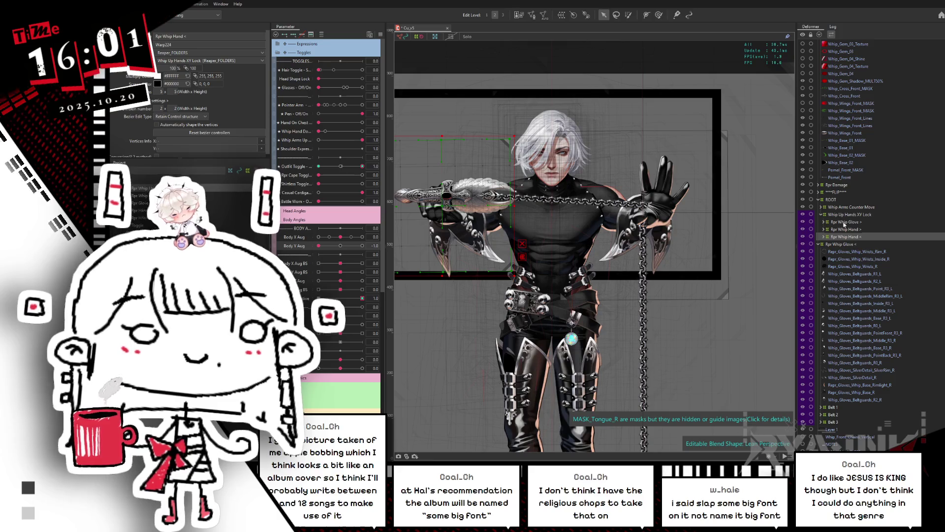
Ease Body Y Aug back to -0.7 and place Rpr Whip Glove < under Whip Up Hands XY Lock
click(847, 215)
mouse_move(319, 246)
mouse_down()
mouse_move(377, 244)
mouse_move(301, 262)
mouse_up()
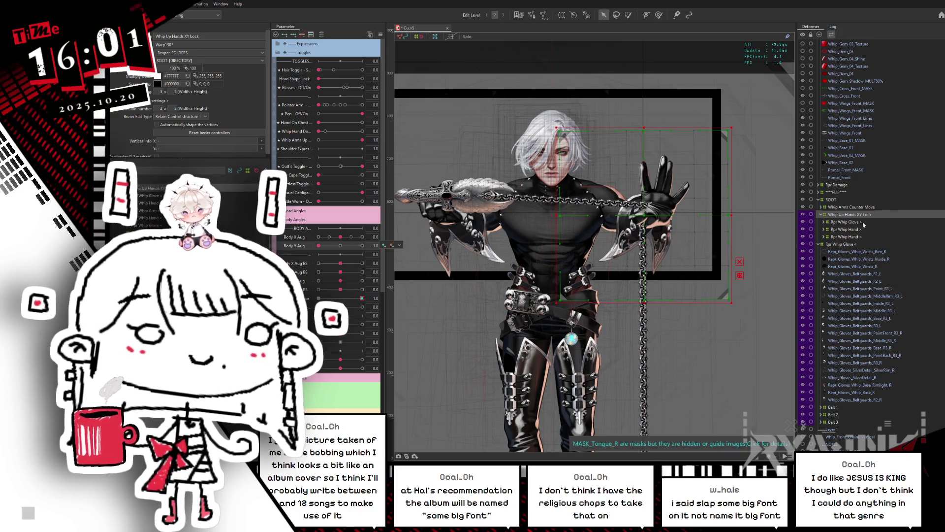
click(829, 244)
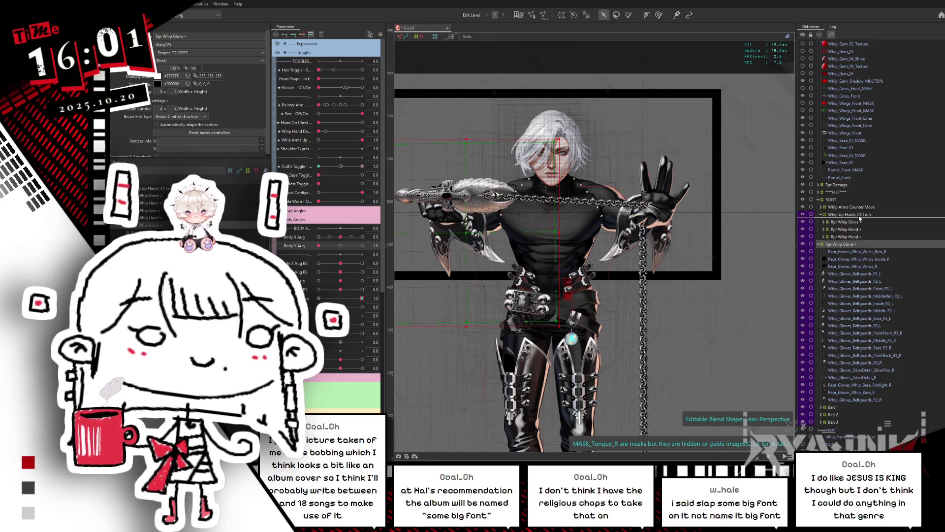
key(ctrl+z)
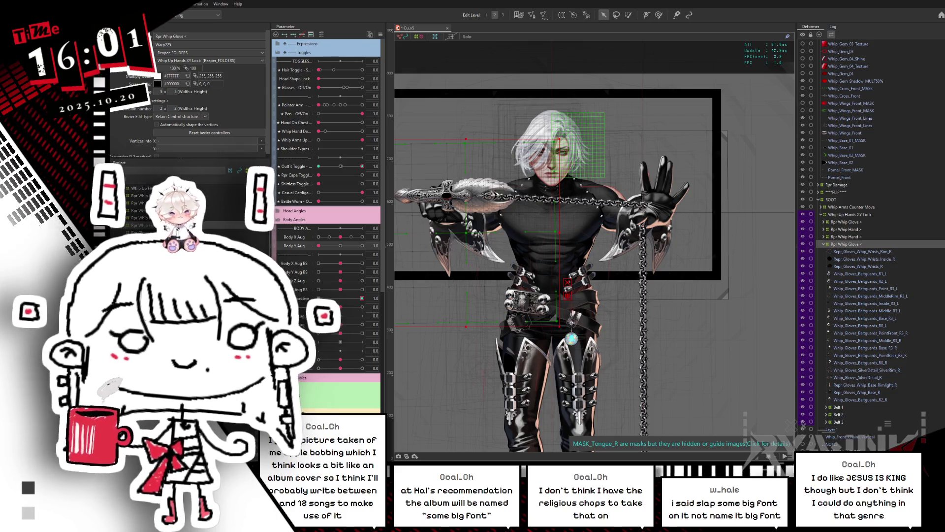
Test the arm parameter at 0.4, 1.0 and 0.0 with Whip Up Hands XY Lock selected
click(363, 299)
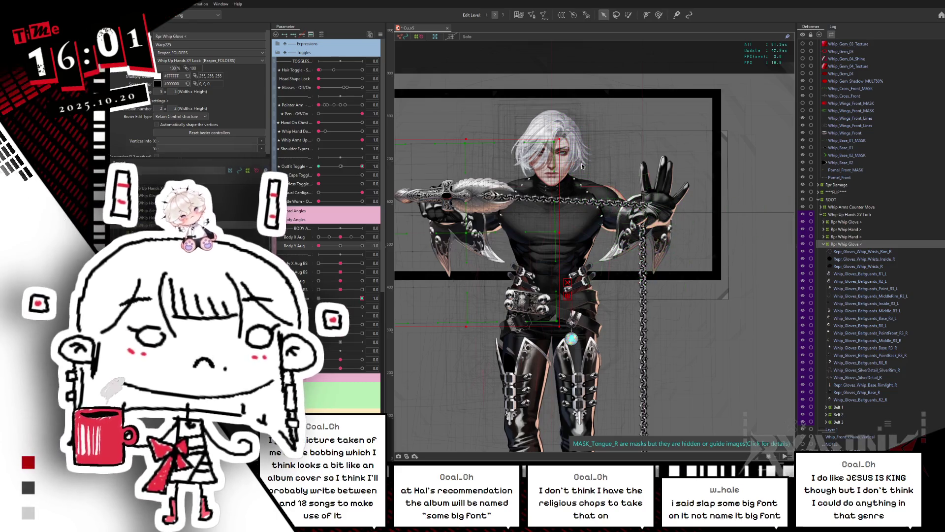
drag(362, 299, 337, 301)
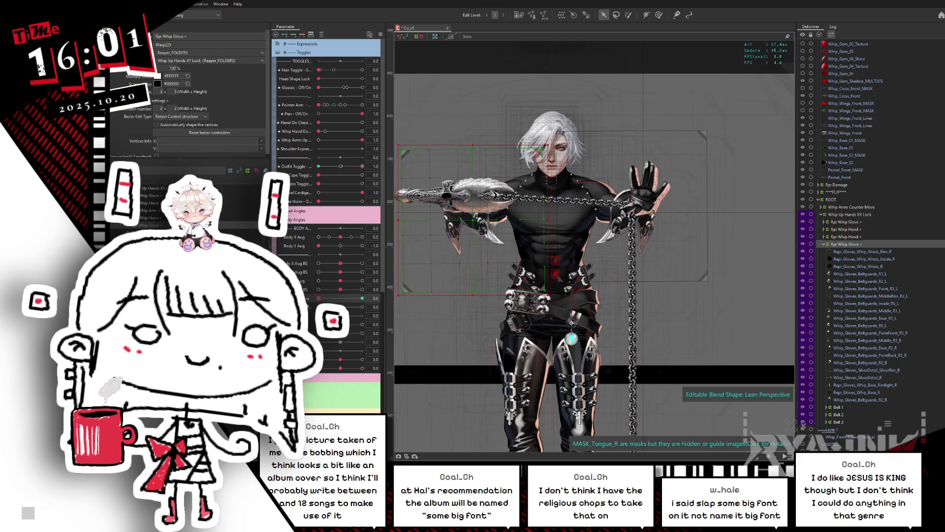
drag(337, 301, 366, 306)
click(590, 276)
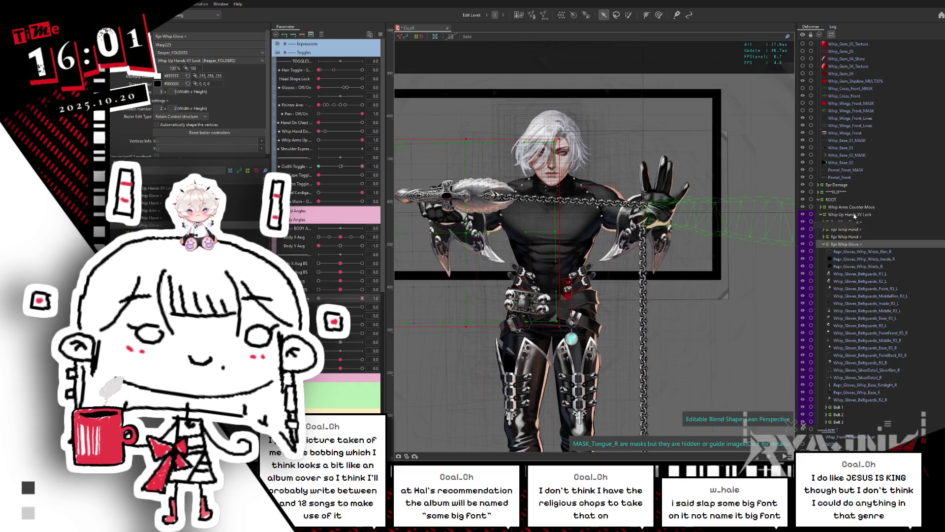
mouse_move(362, 298)
mouse_down()
mouse_move(318, 298)
mouse_move(389, 304)
mouse_up()
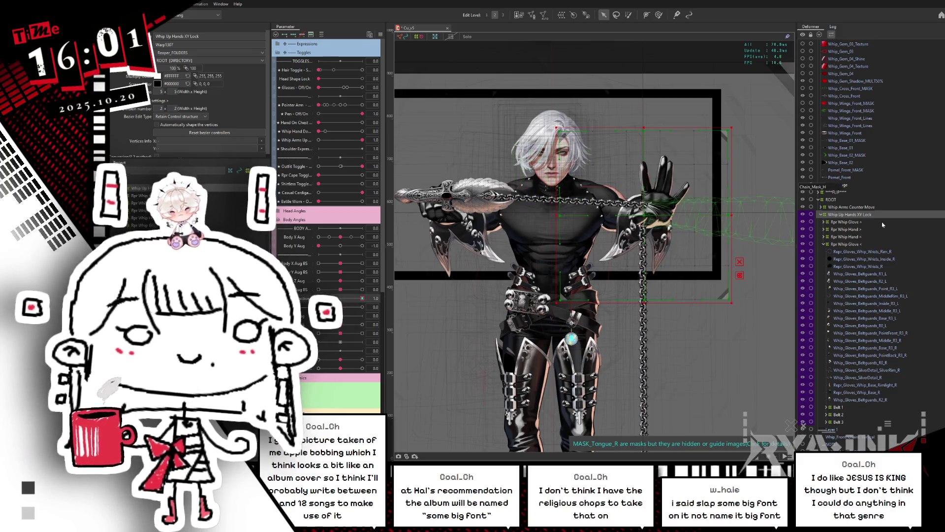
Wrap the four glove and hand deformers in a new warp deformer 'Whip arms Lock' spanning both arms
click(845, 222)
shift+click(852, 244)
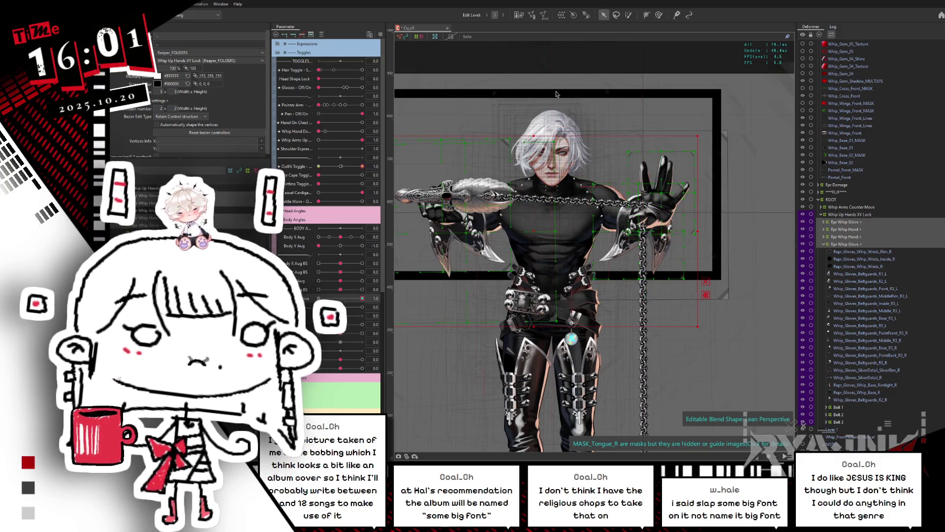
click(561, 15)
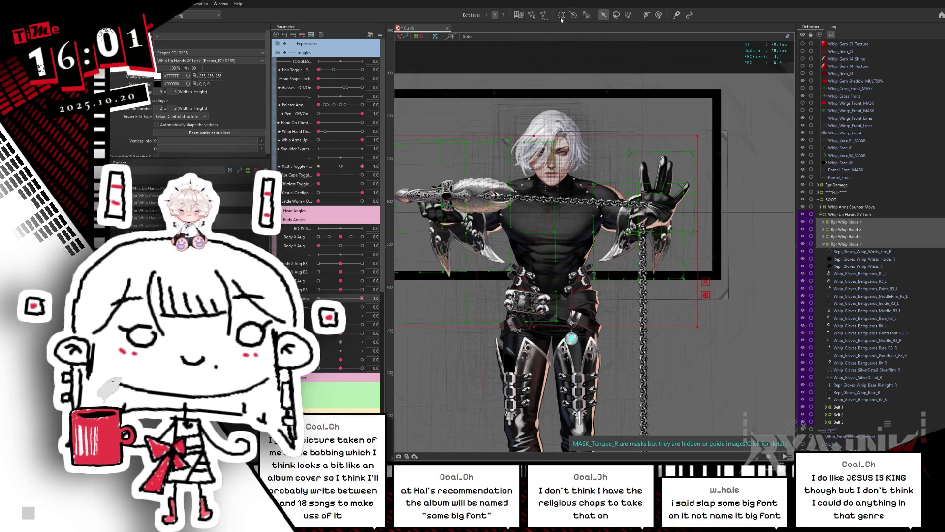
triple_click(649, 271)
text(Whip)
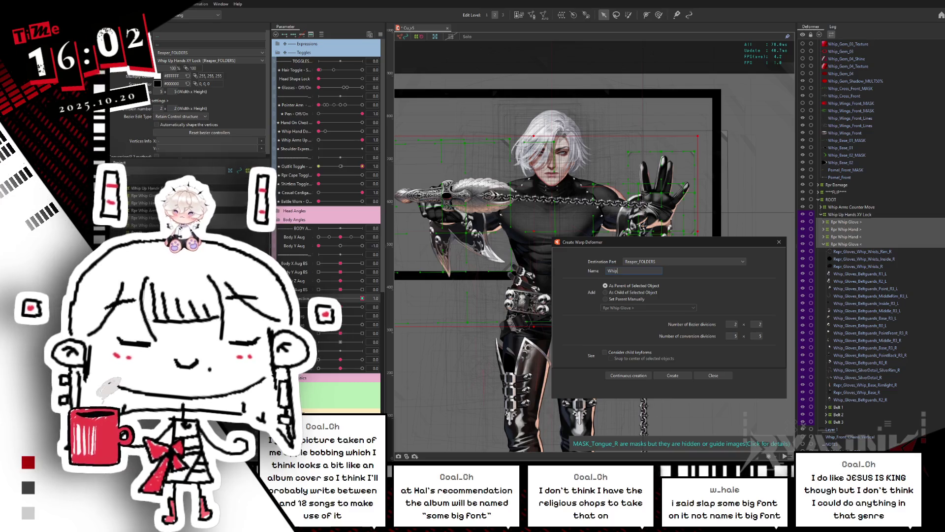
text( arms Lock)
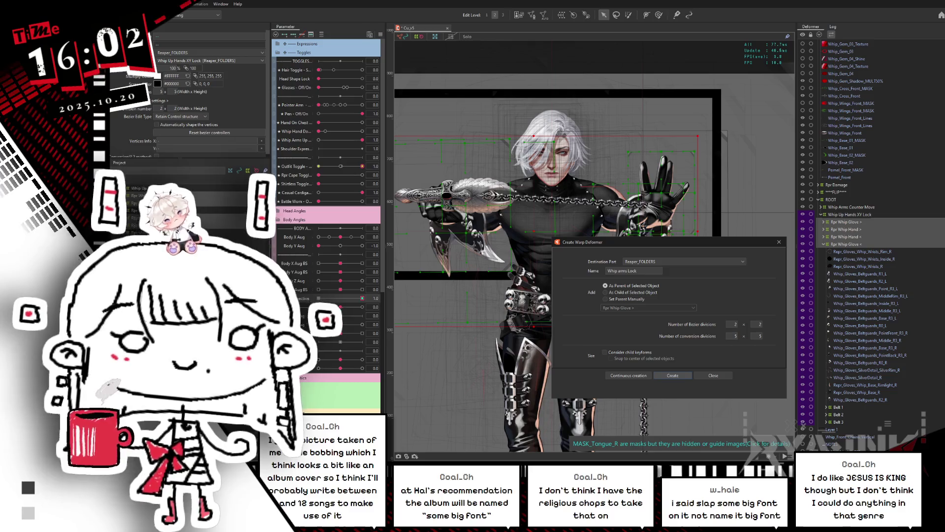
key(Return)
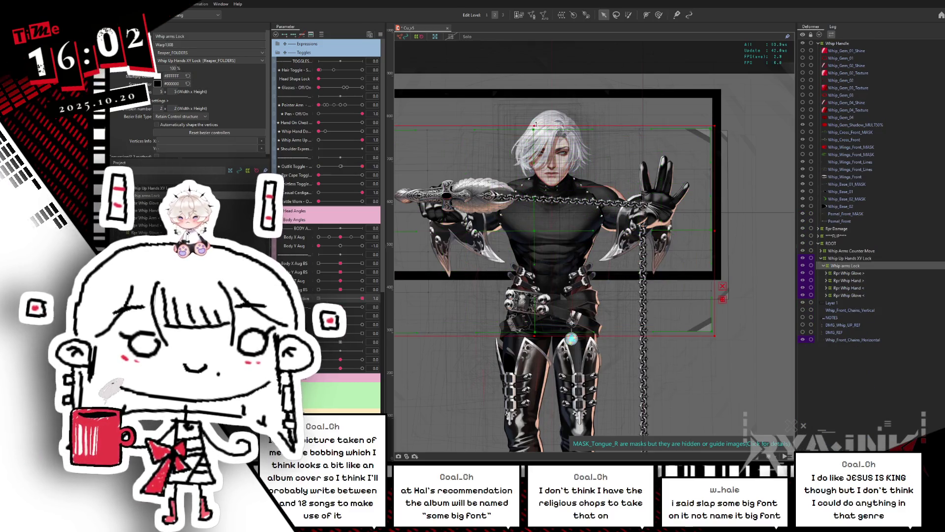
drag(538, 129, 532, 111)
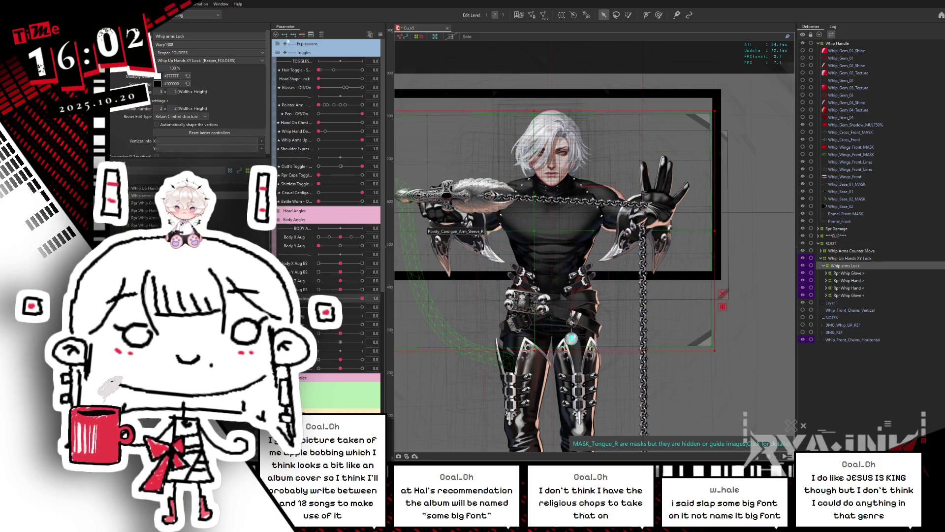
Delete Whip Up Hands XY Lock and reset Lean Perspective to 0.0
click(856, 258)
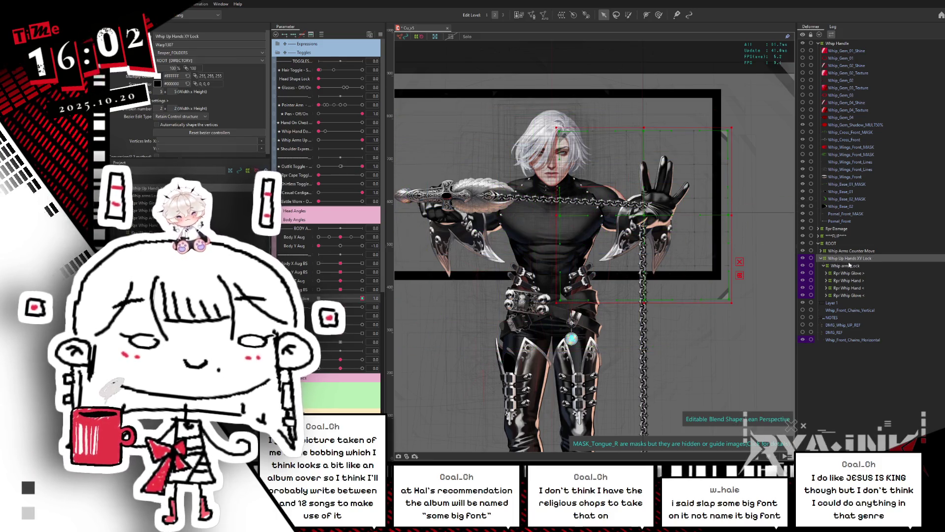
key(Delete)
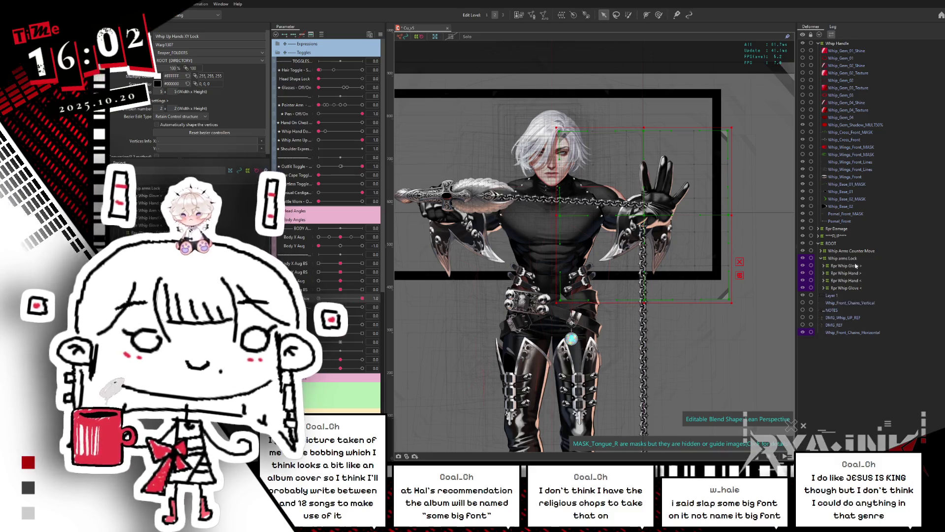
drag(360, 298, 331, 297)
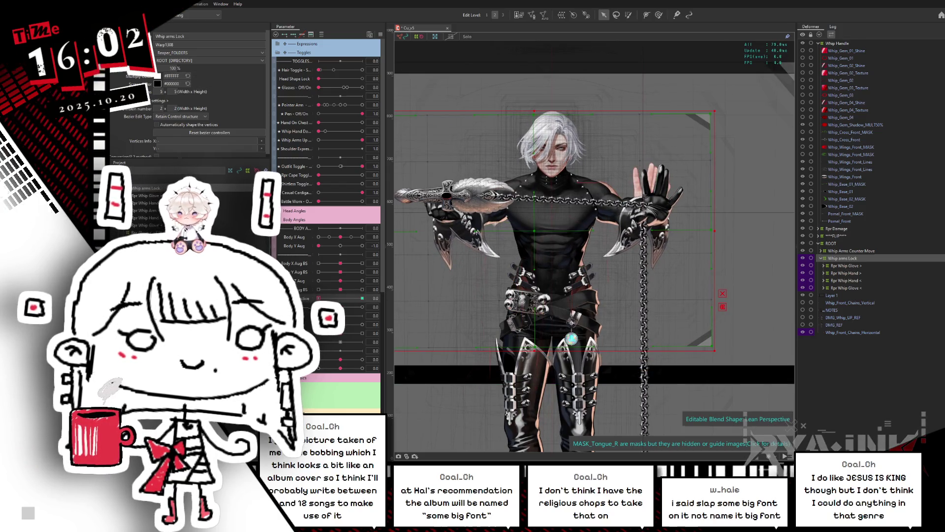
Preview Lean Perspective at 1, then return it to 0
drag(319, 297, 399, 299)
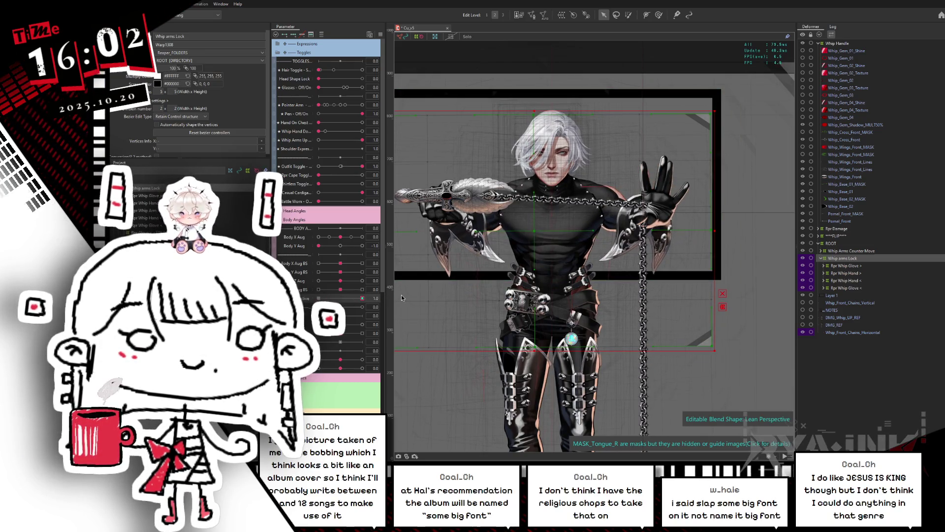
click(362, 298)
drag(362, 298, 319, 298)
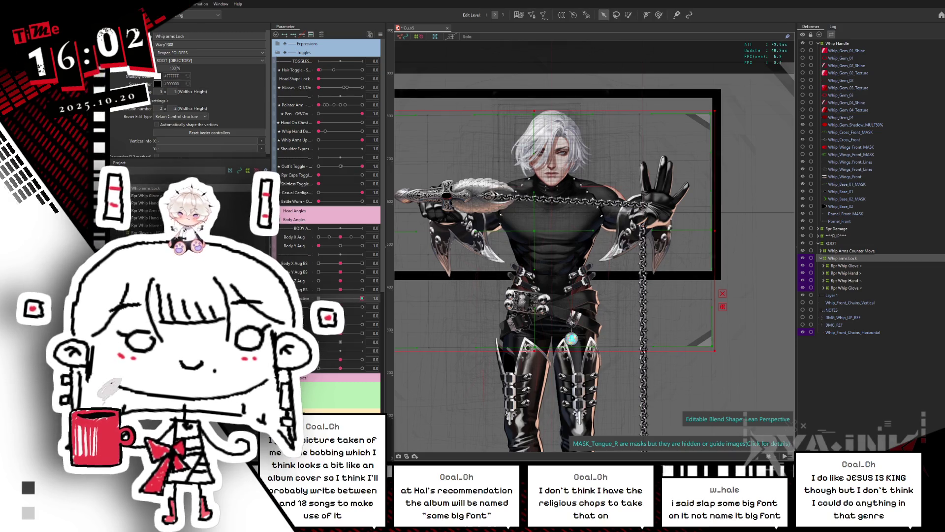
Select the objects inside Rpr Whip Glove and collapse the Chain Connection Lock group
click(855, 265)
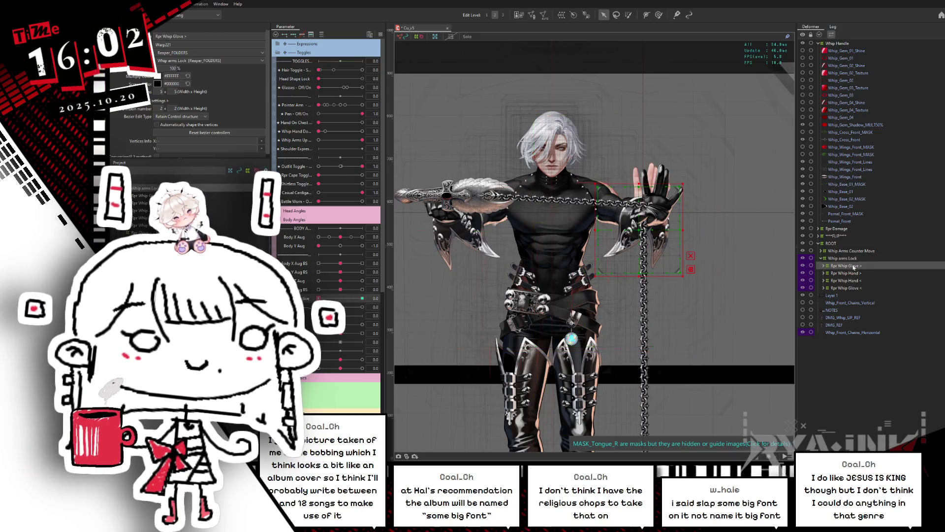
shift+click(847, 288)
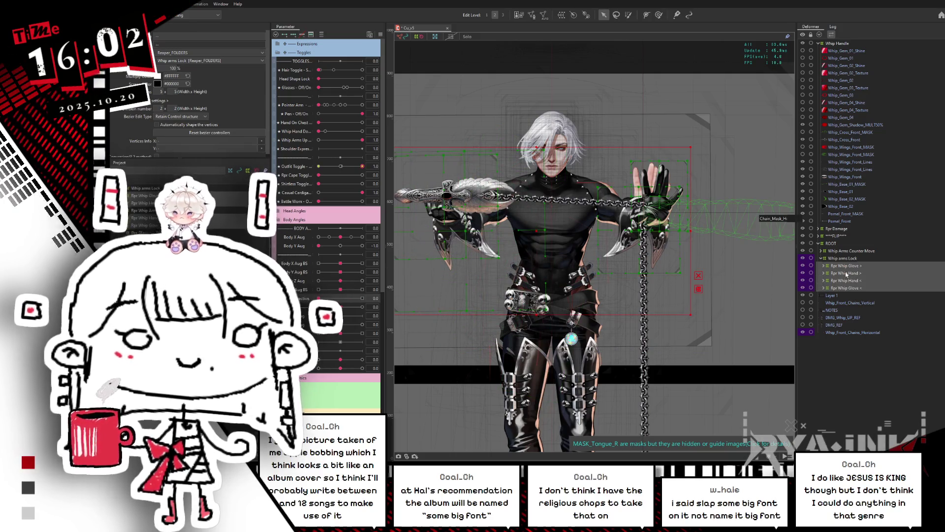
right_click(871, 266)
click(874, 274)
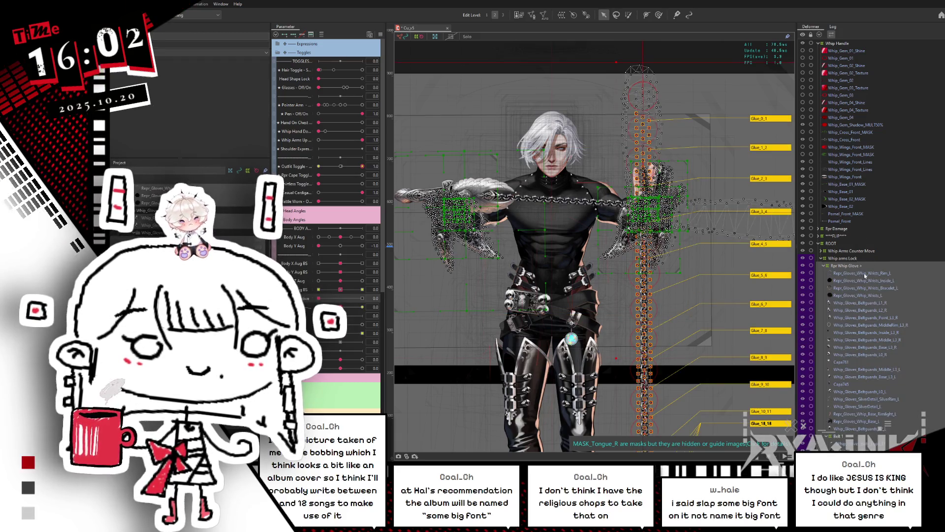
scroll(866, 246, down, 3)
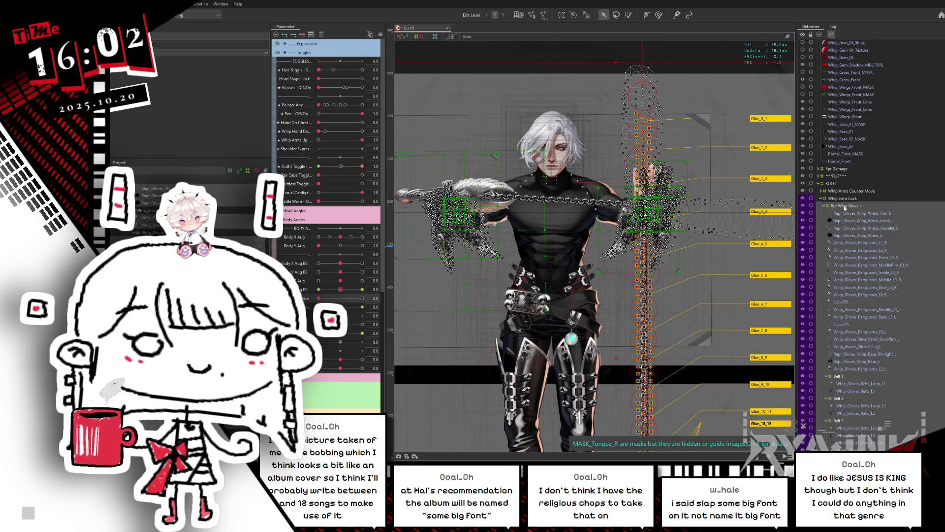
click(848, 206)
scroll(889, 248, down, 10)
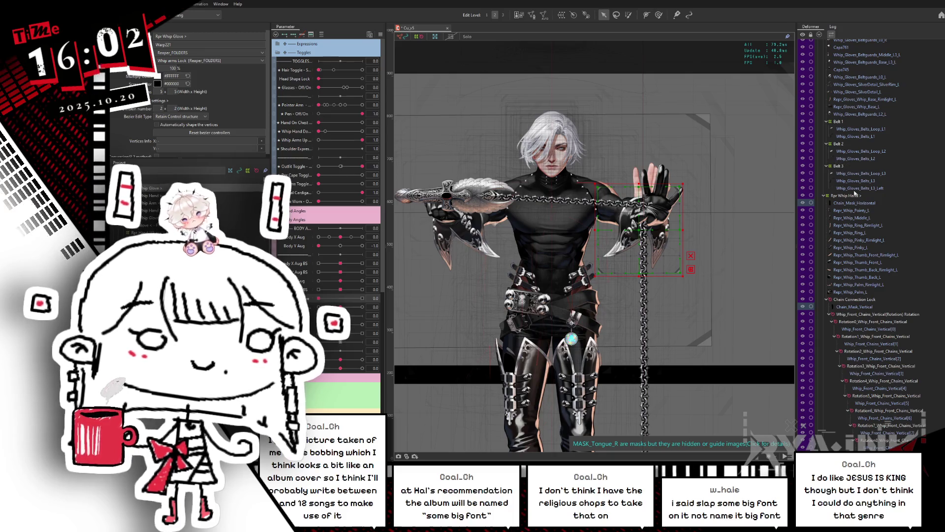
click(827, 299)
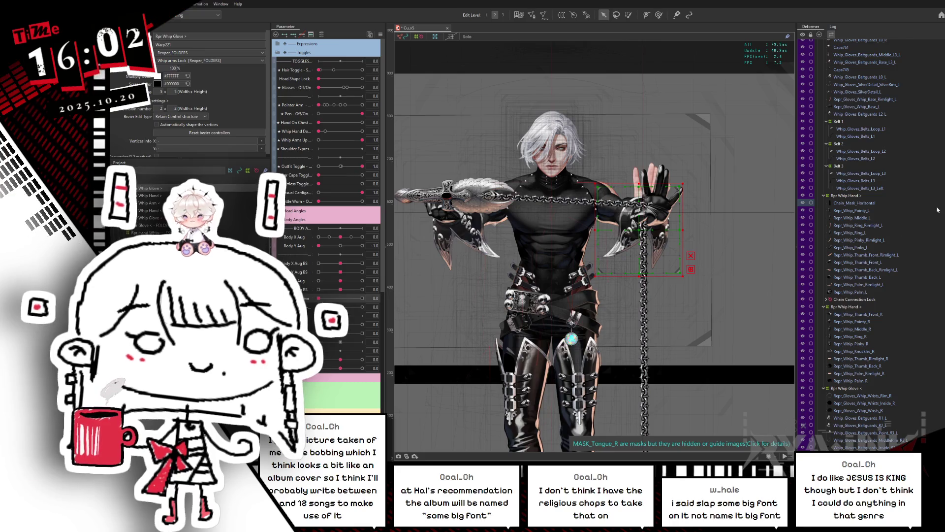
scroll(875, 128, up, 10)
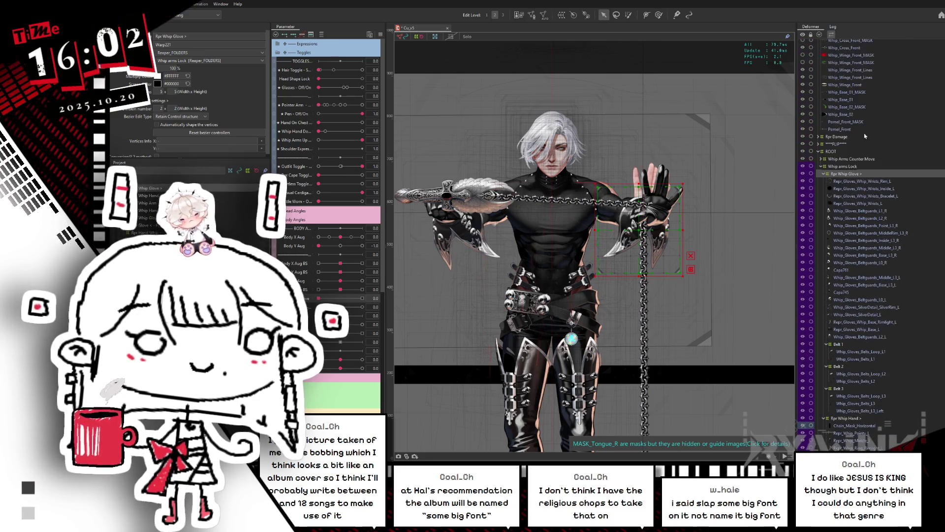
Select all child objects of the Whip arms Lock deformer
right_click(843, 175)
click(848, 166)
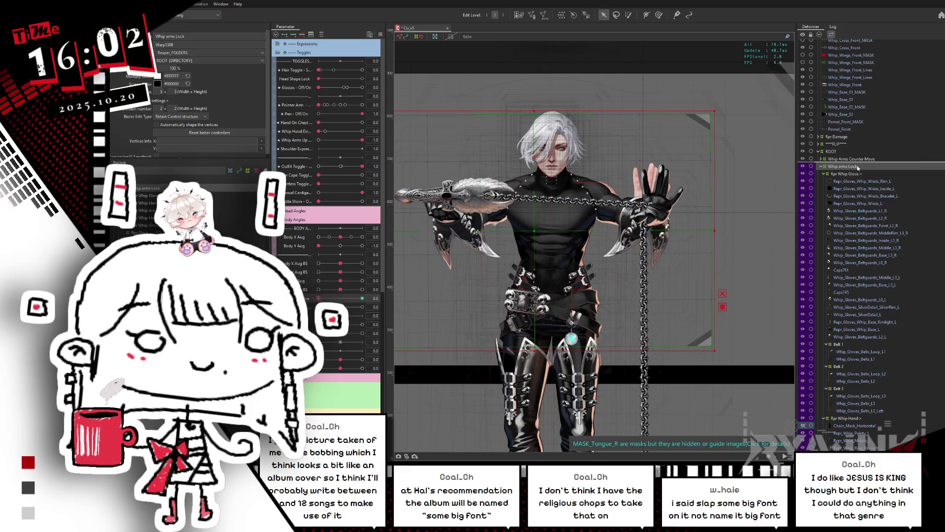
right_click(859, 167)
click(871, 170)
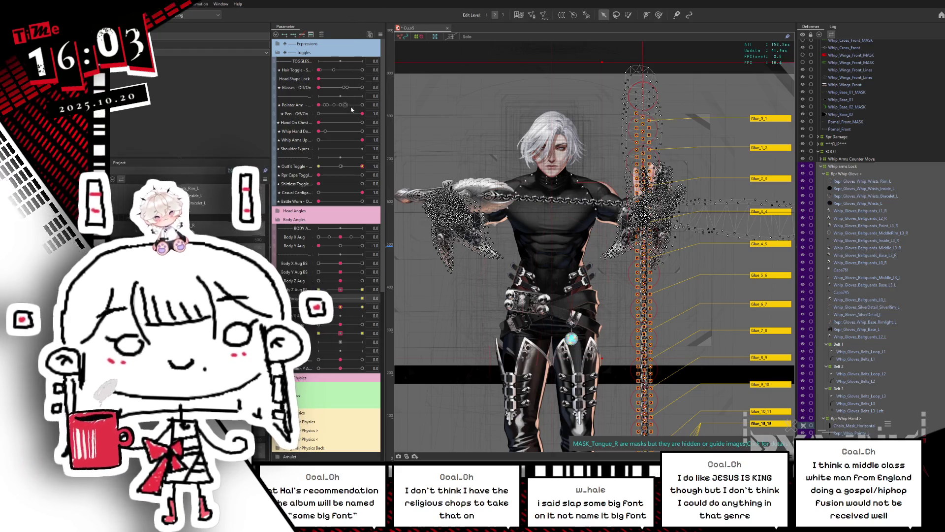
click(380, 35)
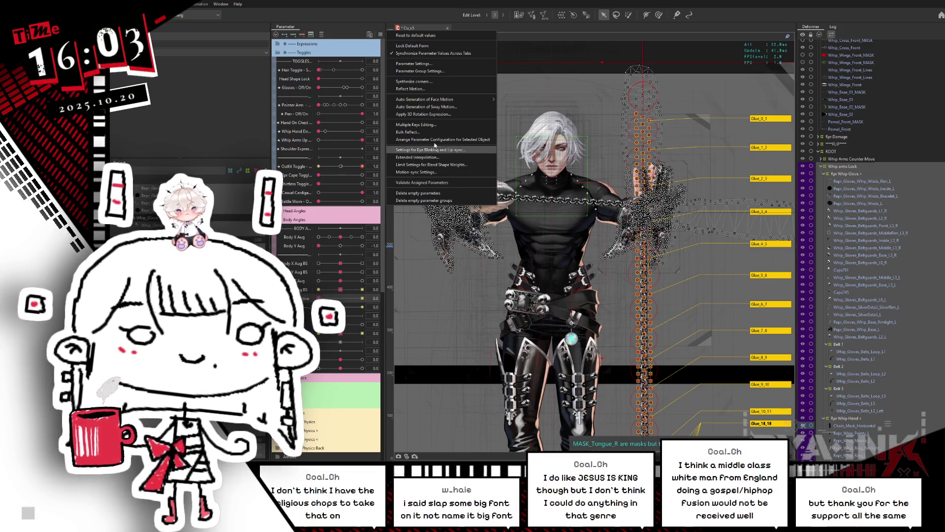
Apply the Modeling lock and form commands to the whip-arm objects, confirming the mesh warning
click(145, 4)
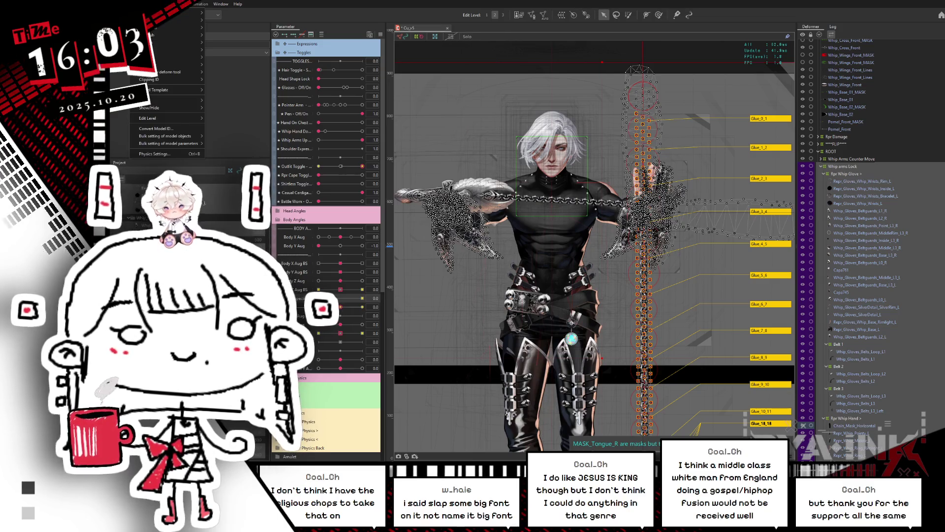
mouse_move(197, 100)
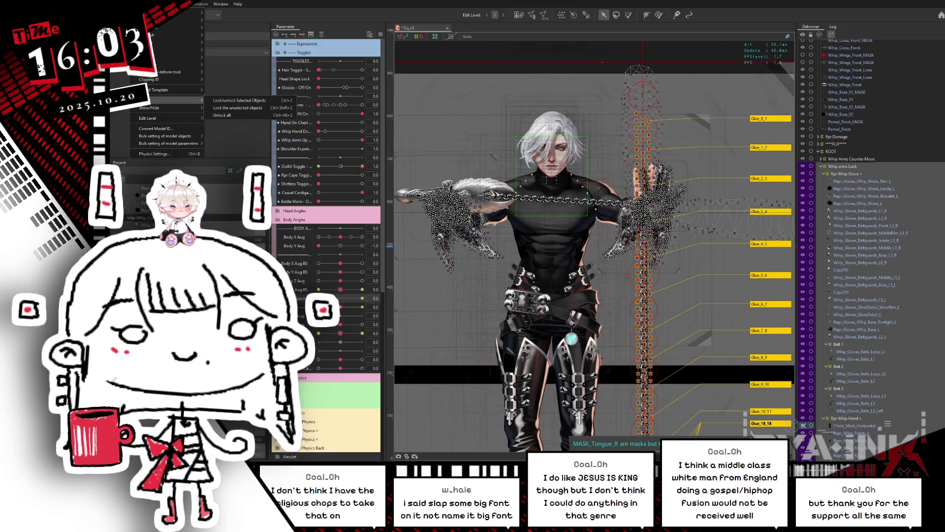
click(336, 251)
click(145, 4)
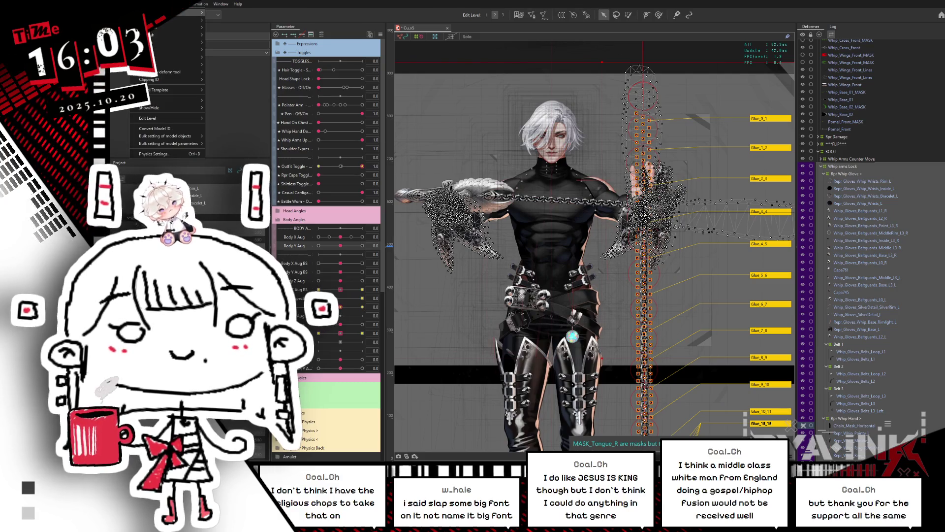
mouse_move(163, 64)
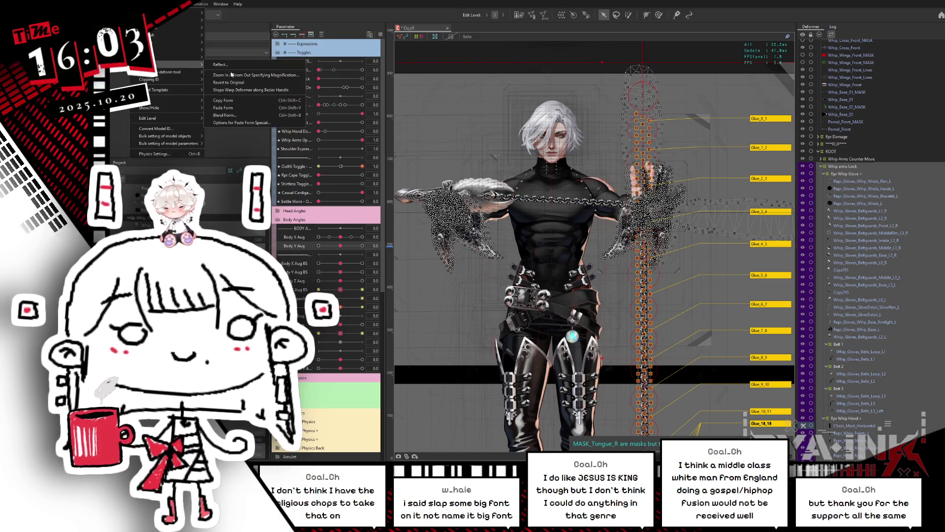
click(231, 84)
click(524, 250)
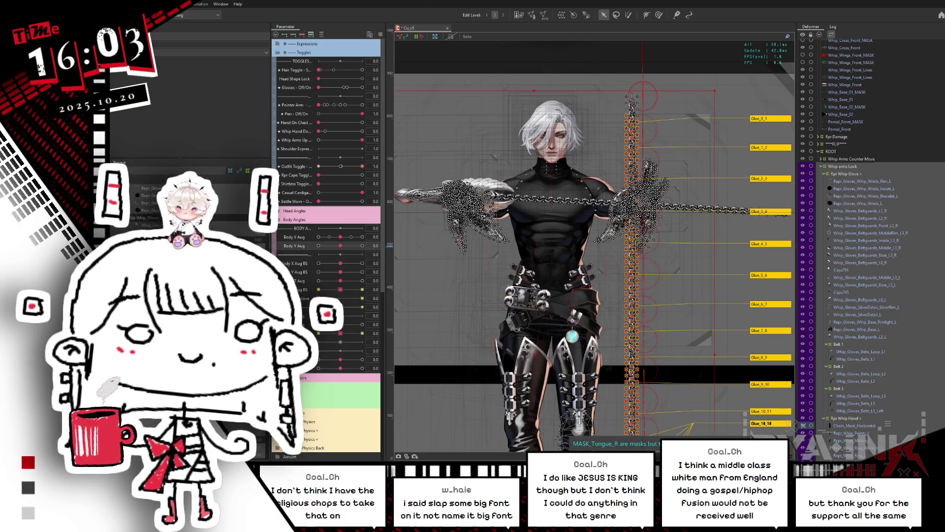
Hide overlays, test Body Y Aug at -1 and 0, and set Lean Perspective to 1
key(ctrl+h)
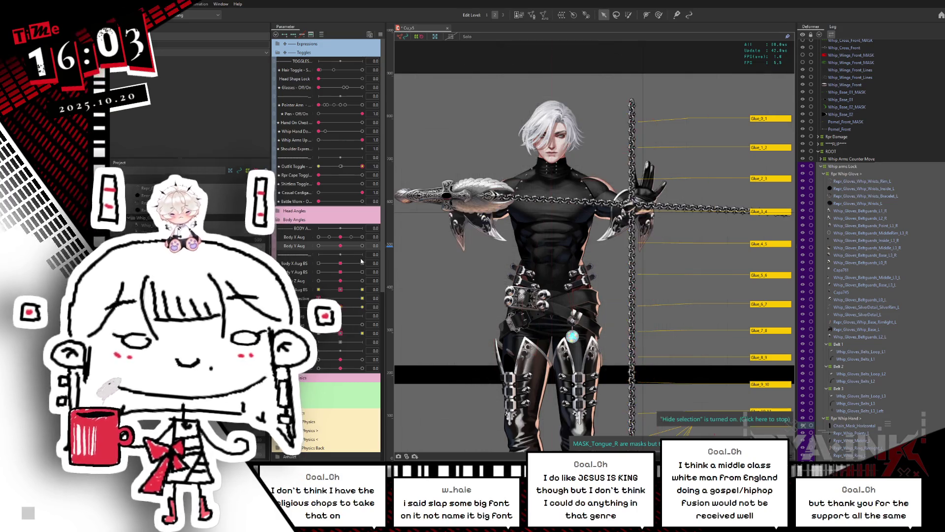
drag(337, 249, 276, 257)
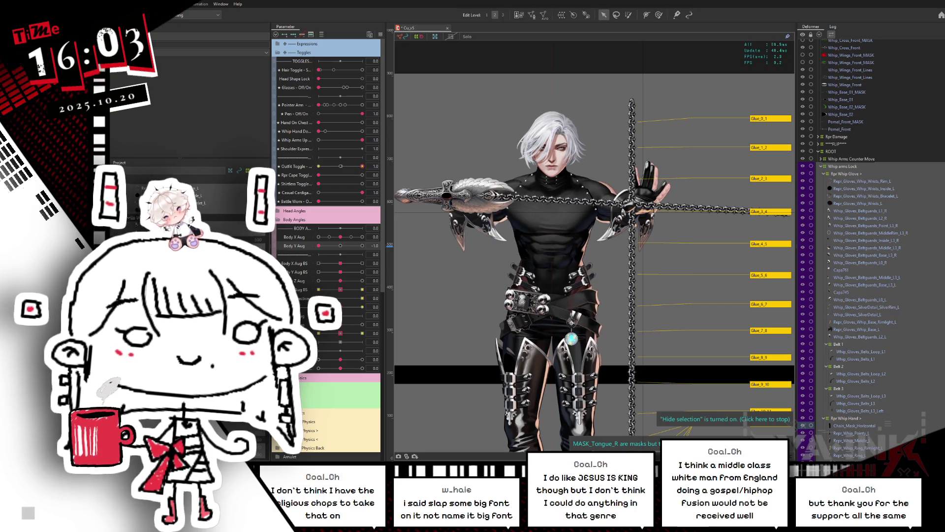
click(339, 246)
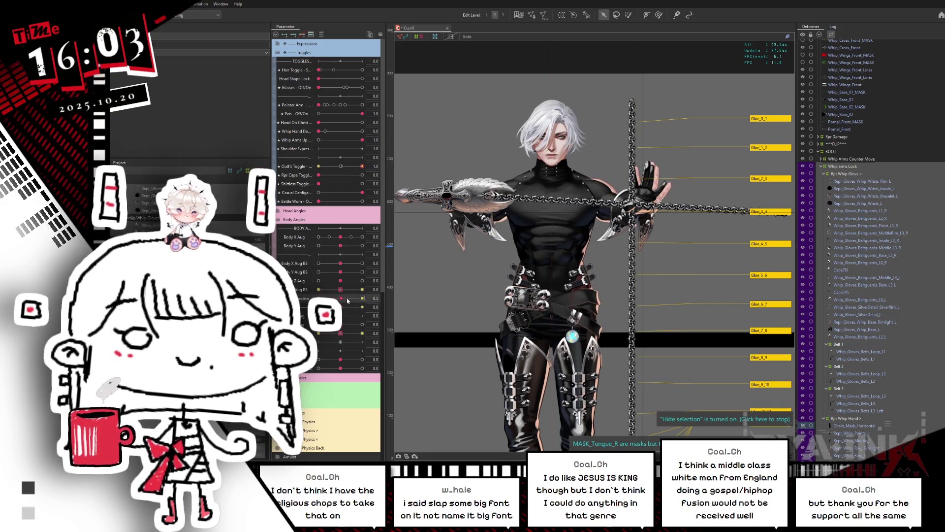
click(362, 298)
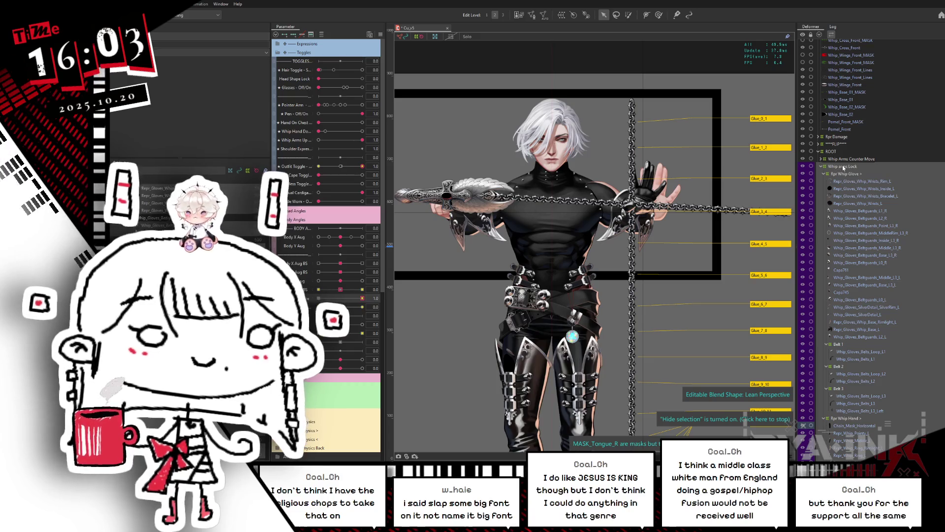
click(845, 167)
Move Whip arms Lock slightly down and widen its right edge, then reset Lean Perspective to 0
key(ctrl+h)
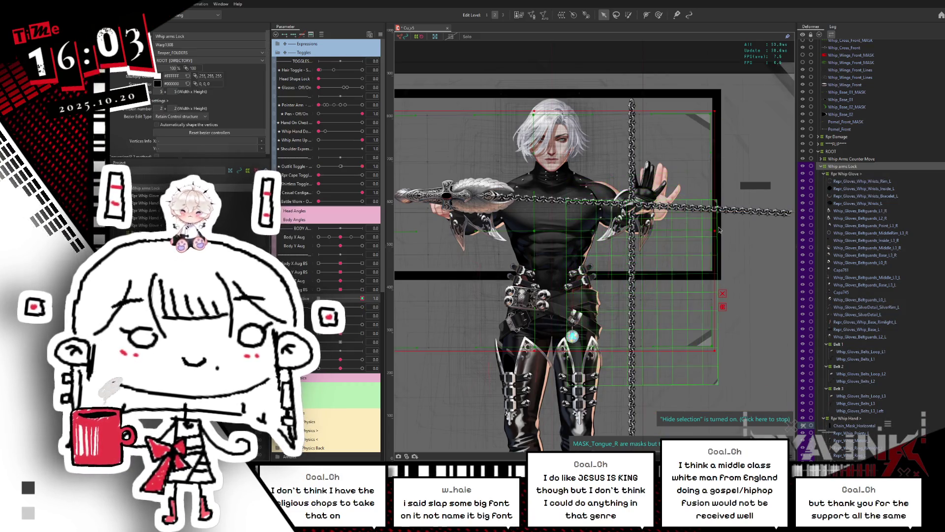
drag(722, 231, 749, 229)
key(ctrl+z)
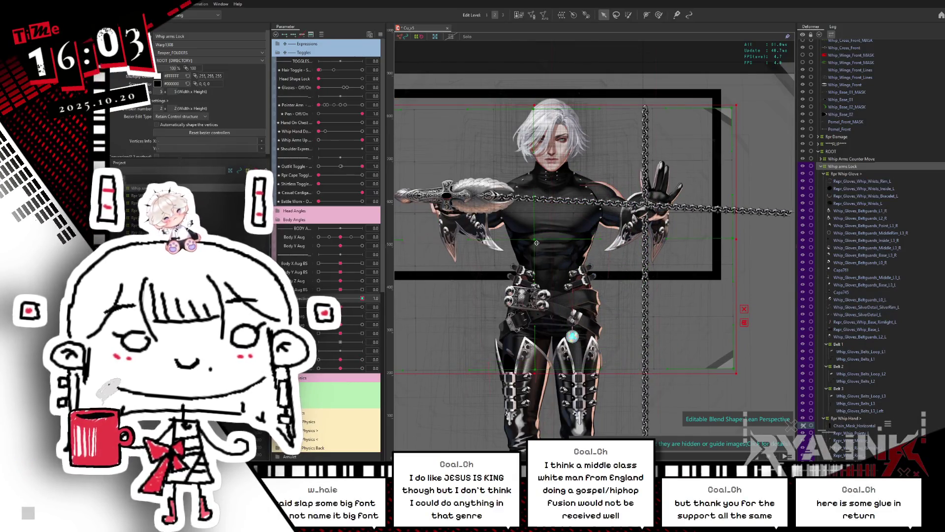
drag(533, 233, 537, 243)
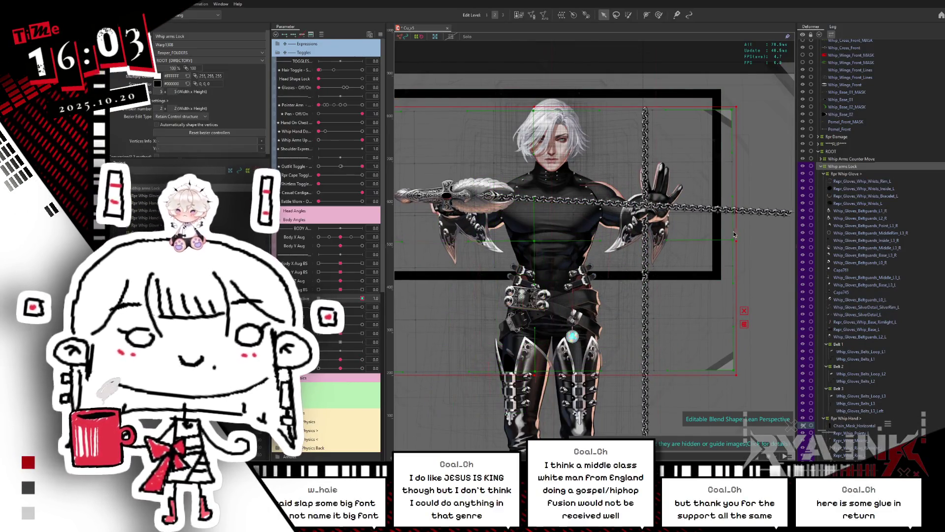
drag(741, 242, 742, 241)
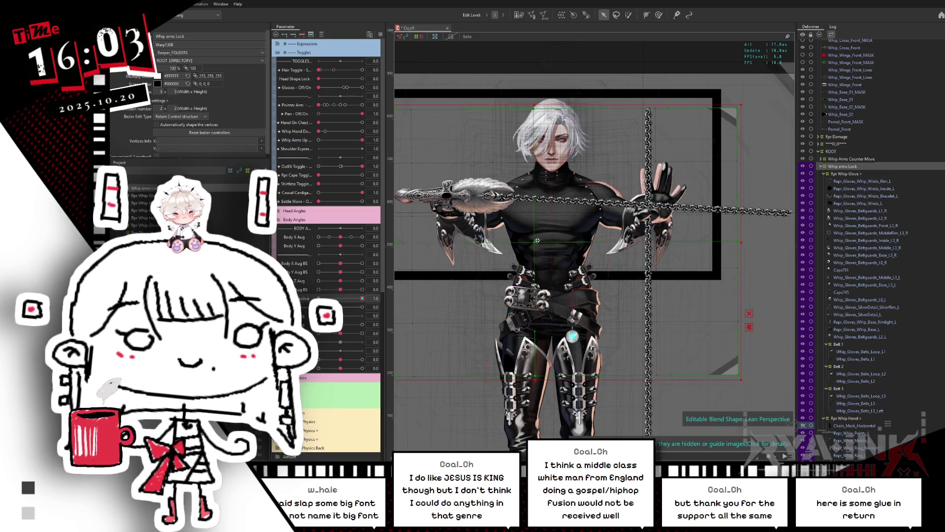
drag(585, 228, 639, 166)
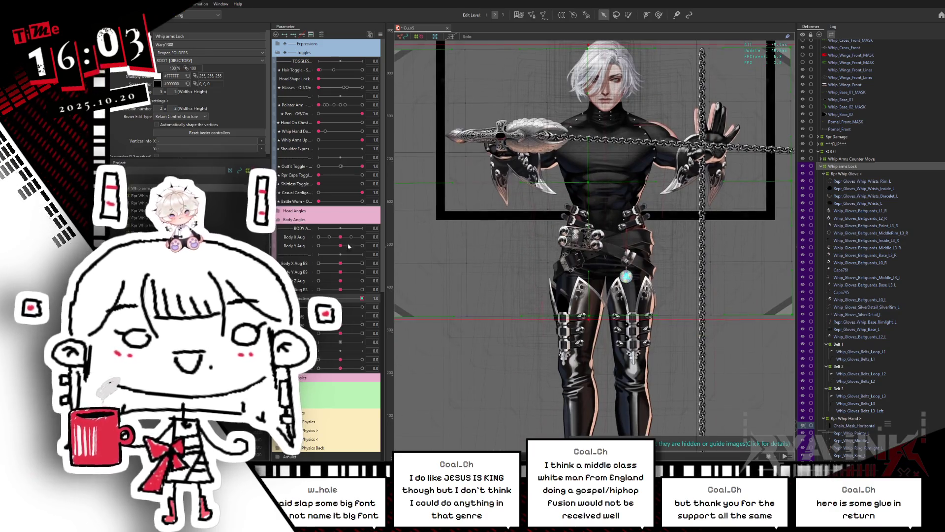
mouse_move(354, 302)
mouse_down()
mouse_move(319, 298)
mouse_move(362, 298)
mouse_up()
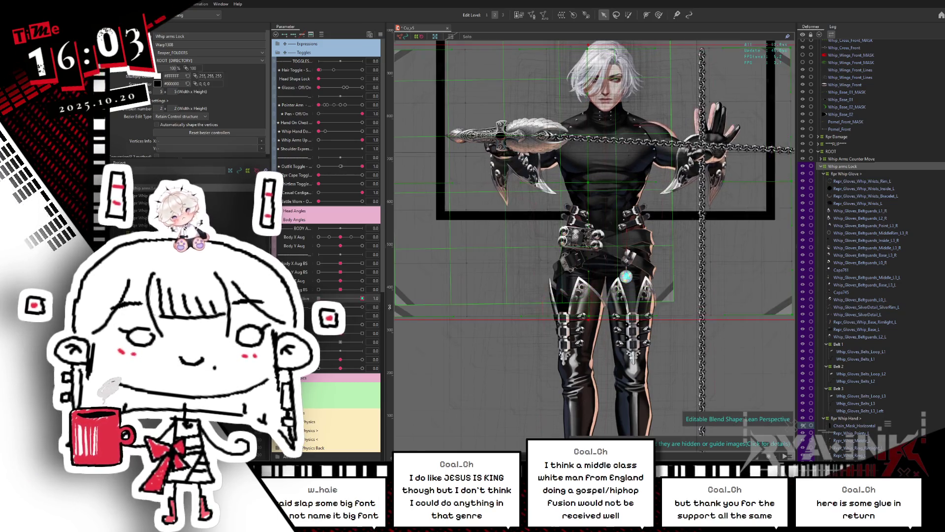
click(836, 174)
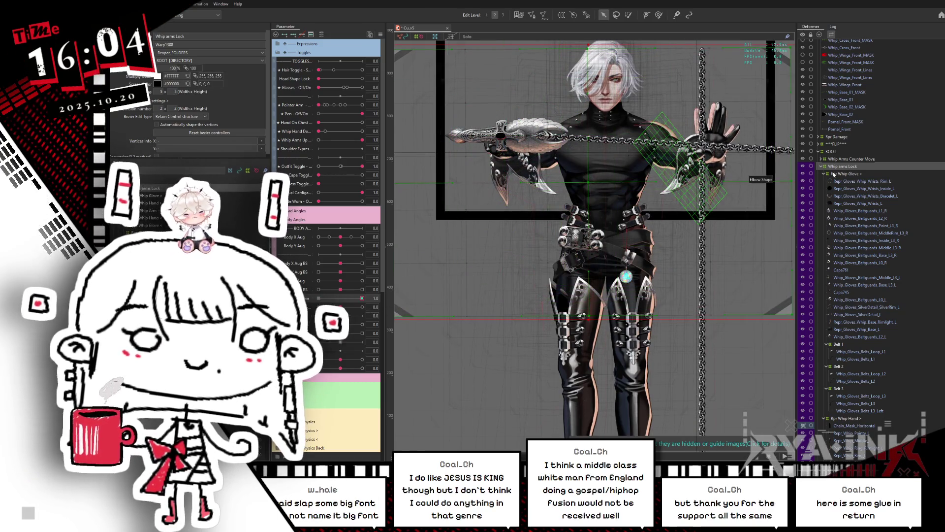
Enlarge Rpr Whip Hand > slightly toward its top-right, then hide the selection overlays
click(825, 173)
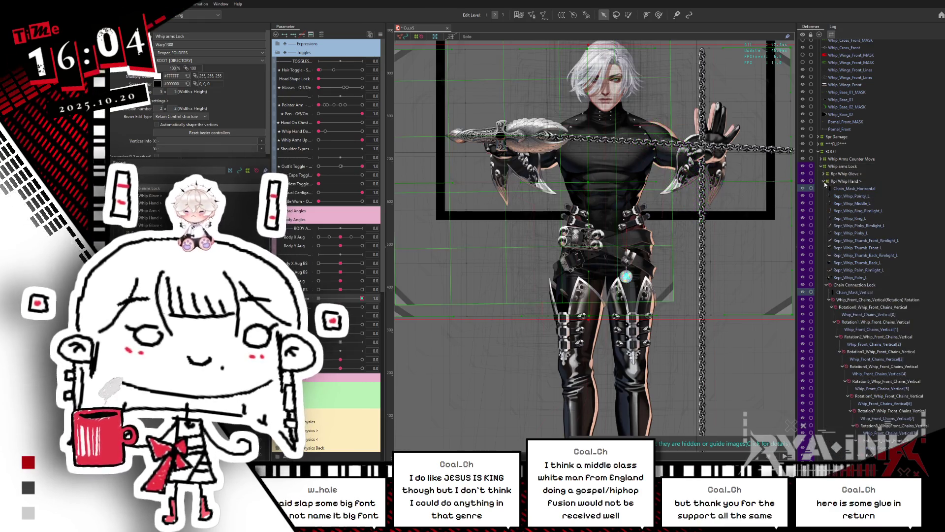
click(859, 174)
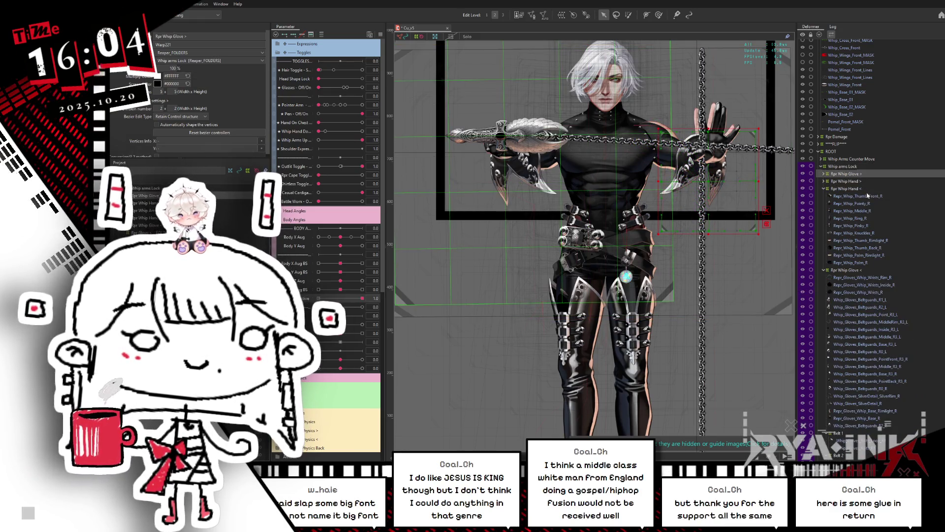
click(855, 182)
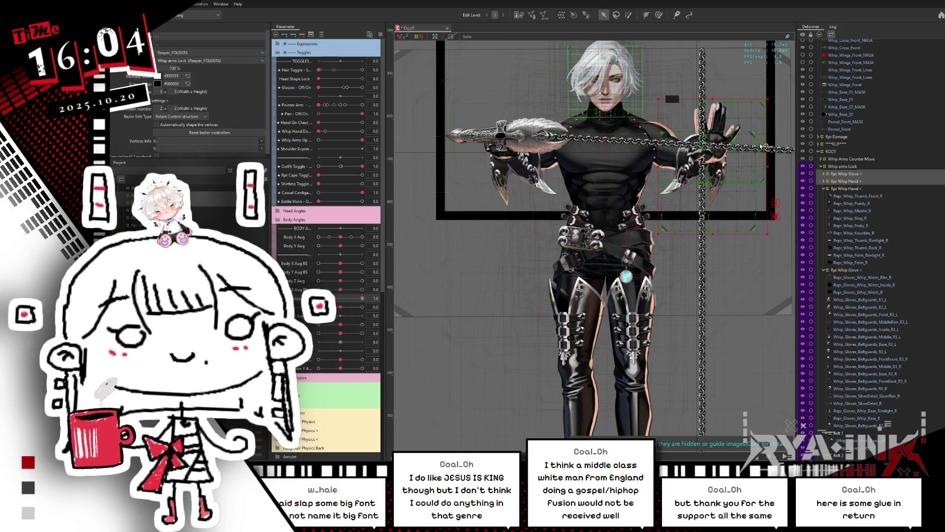
drag(768, 99, 781, 91)
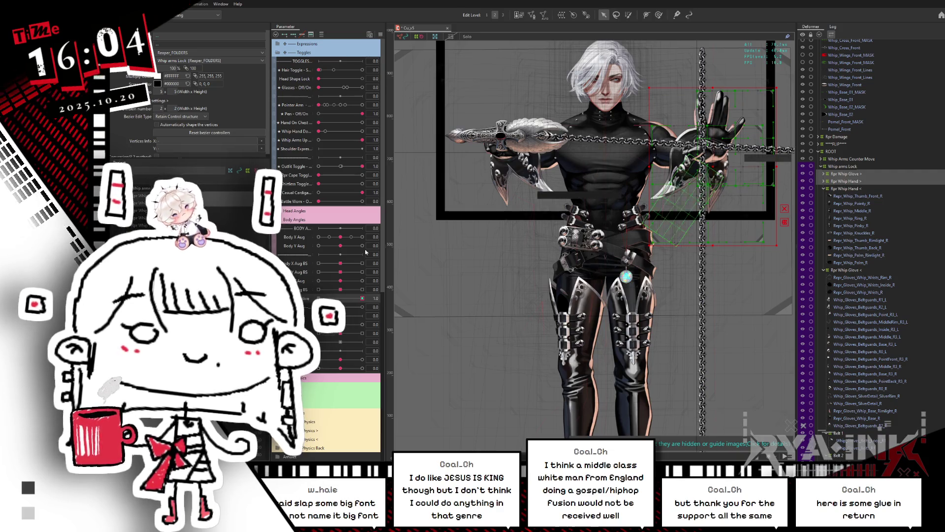
key(ctrl+z)
key(ctrl+z)
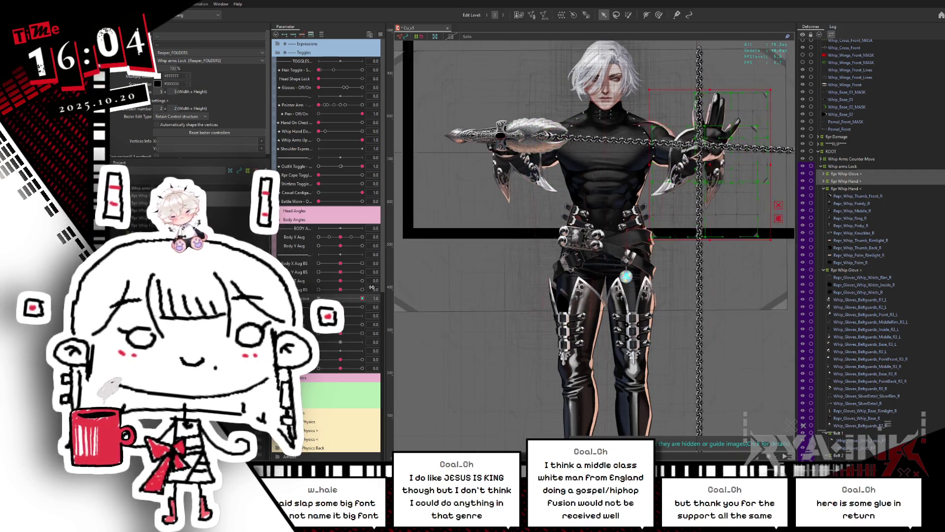
click(860, 181)
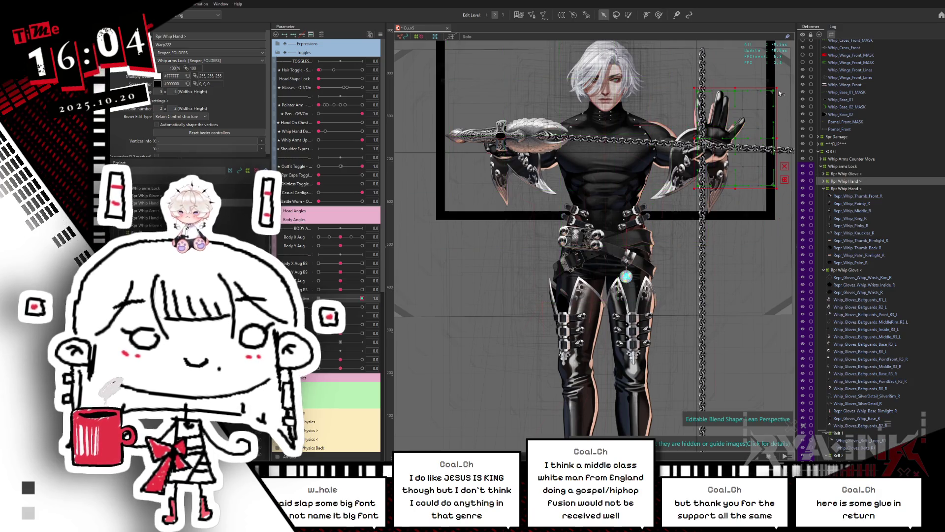
drag(779, 87, 782, 83)
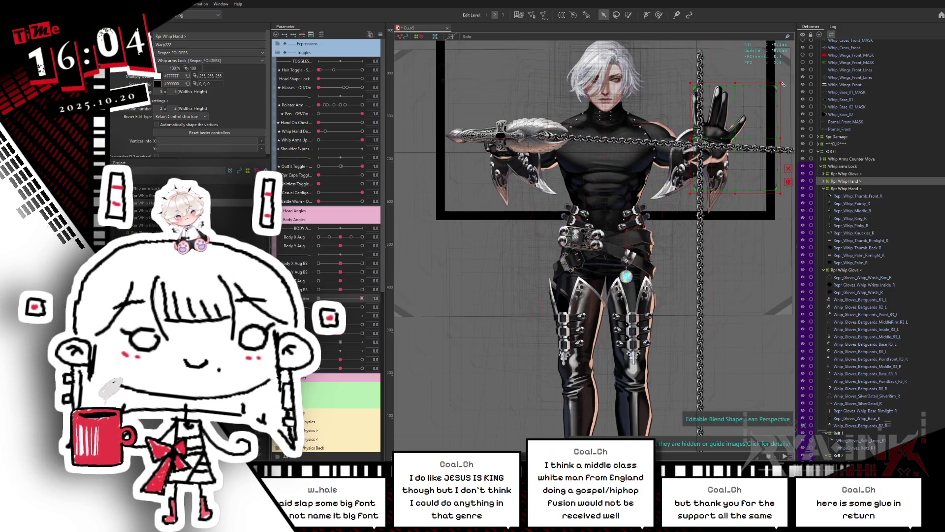
key(ctrl+h)
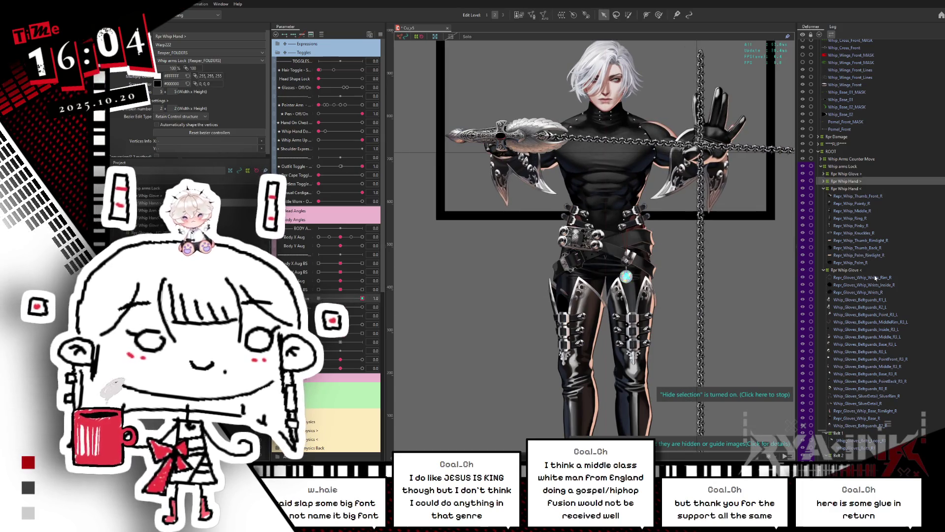
click(824, 189)
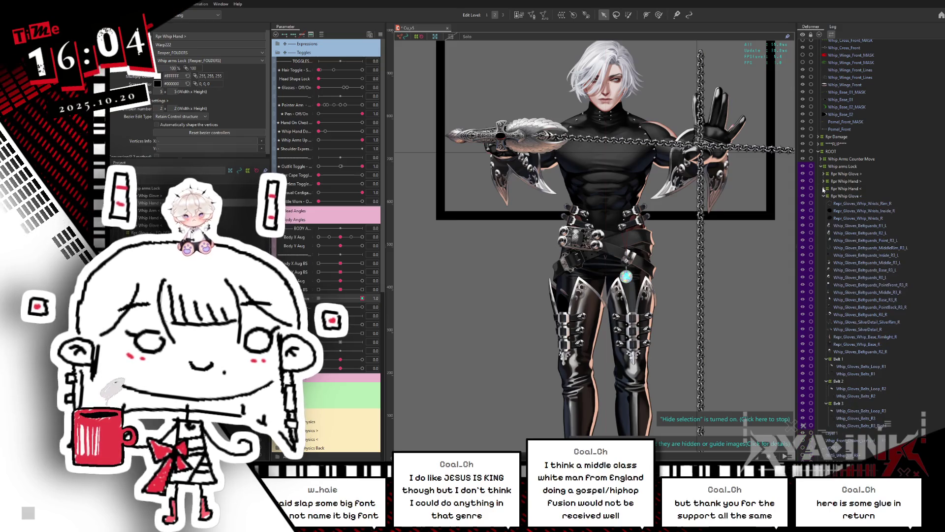
Select Rpr Whip Hand < and Rpr Whip Glove < and make the Lean Perspective key editable
click(854, 190)
ctrl+click(842, 195)
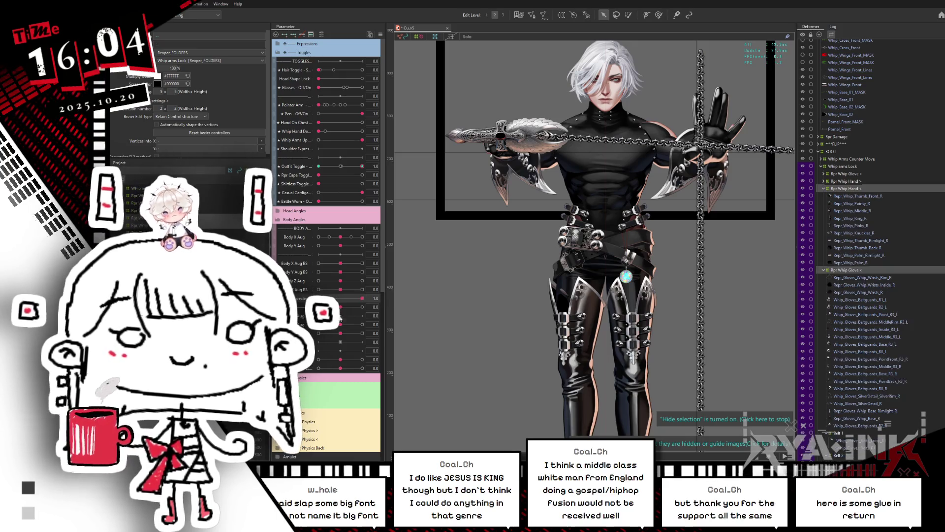
click(364, 299)
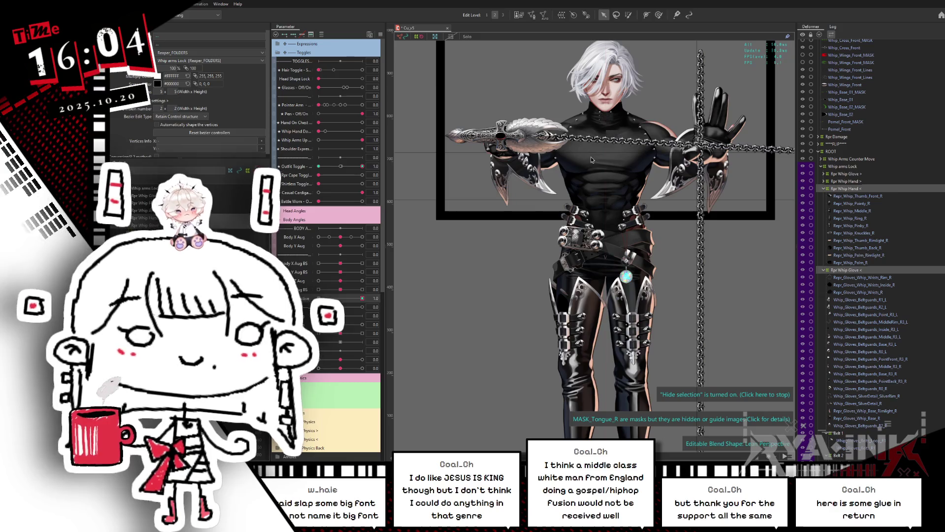
click(606, 178)
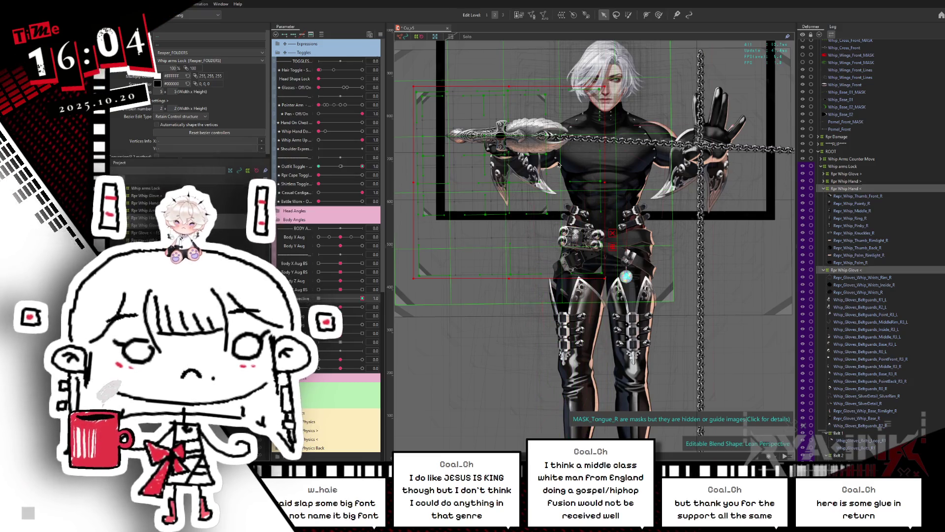
drag(611, 183, 632, 184)
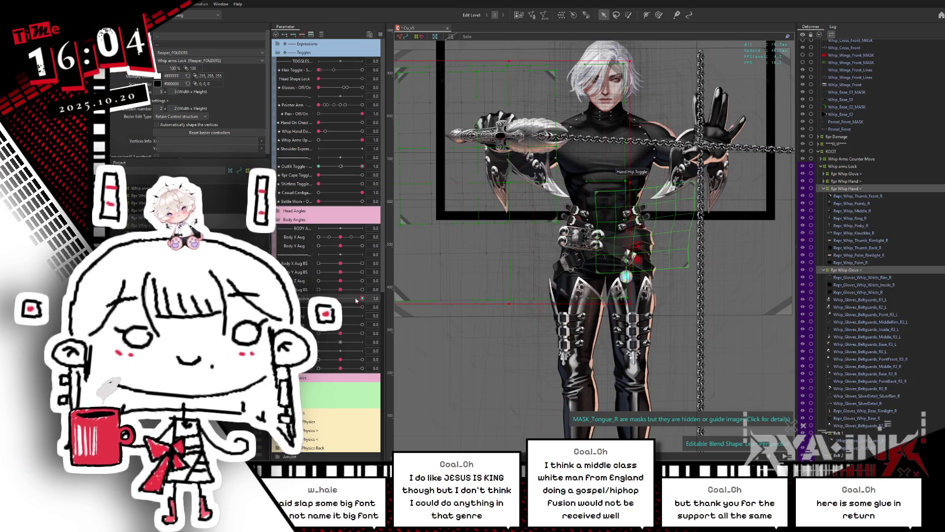
key(ctrl+z)
key(ctrl+z)
key(ctrl+z)
Set Perspective to 1.0 and inspect the deformers around the sword arm
click(362, 298)
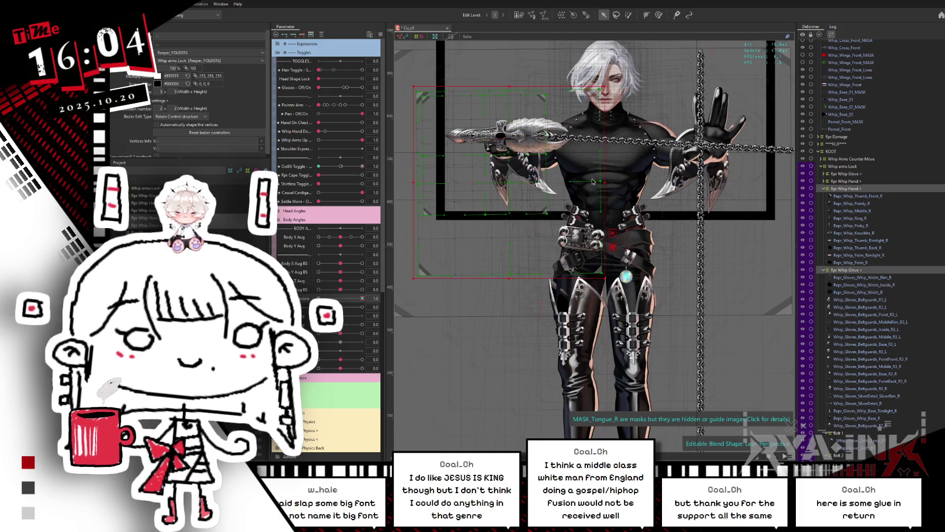
click(620, 181)
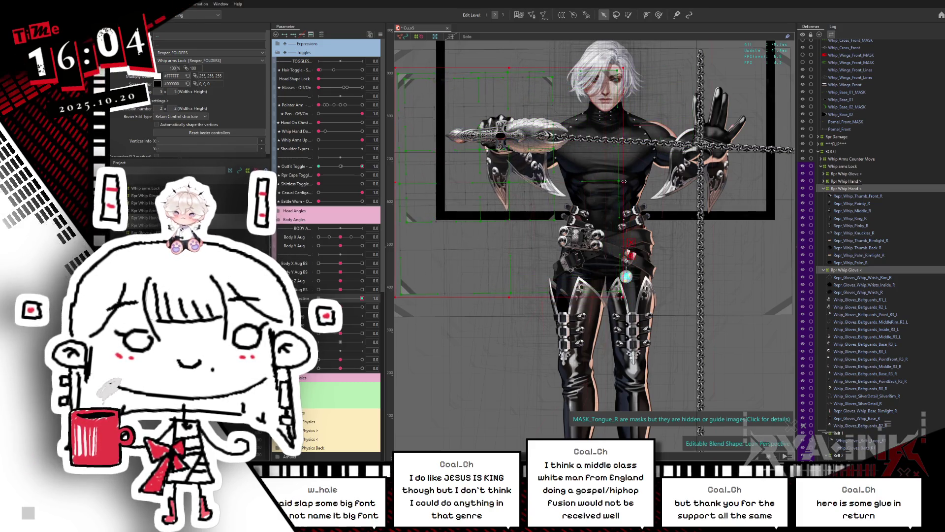
click(510, 185)
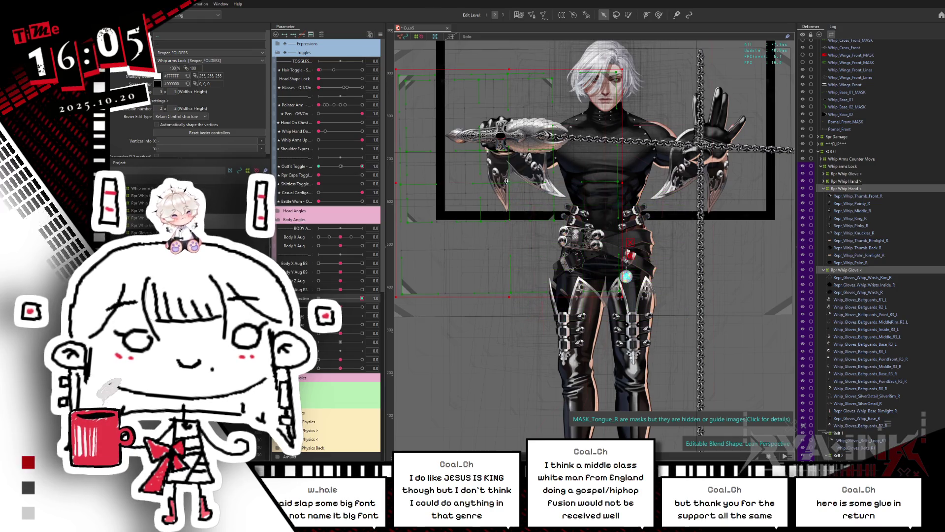
click(628, 182)
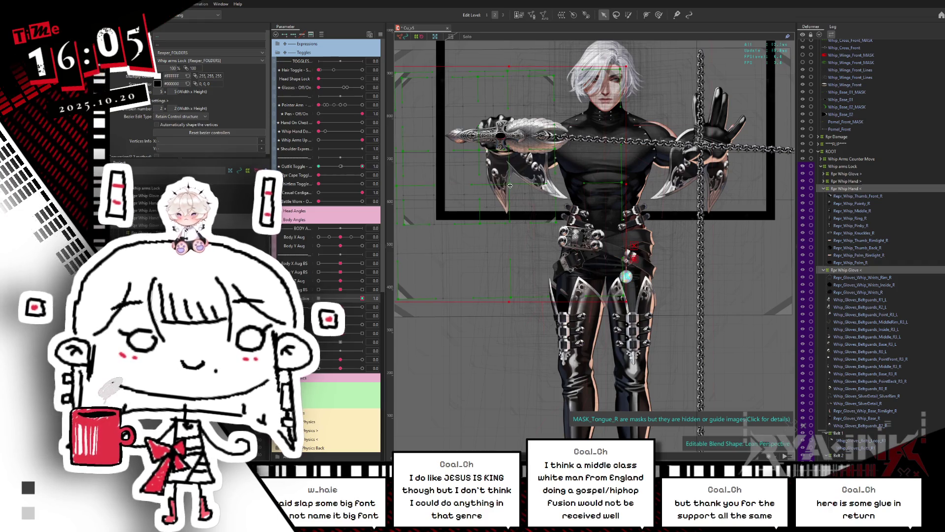
click(629, 182)
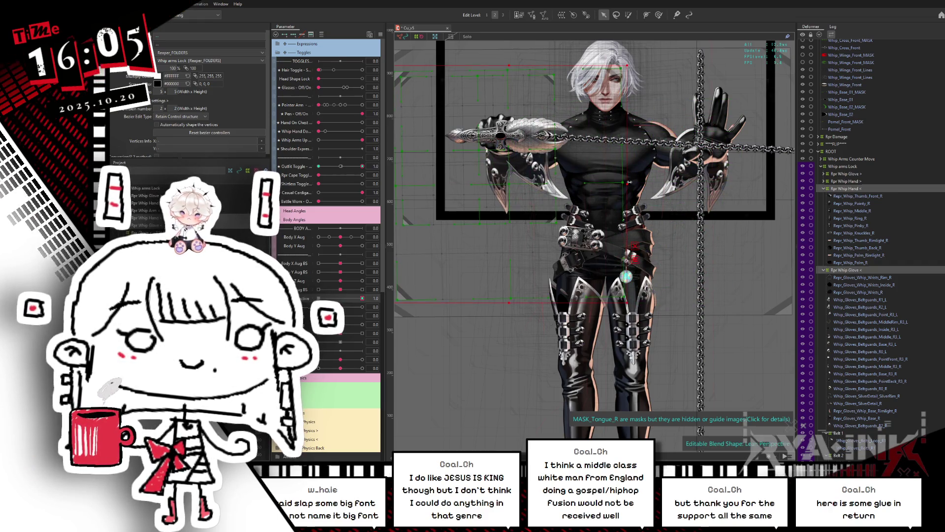
click(484, 198)
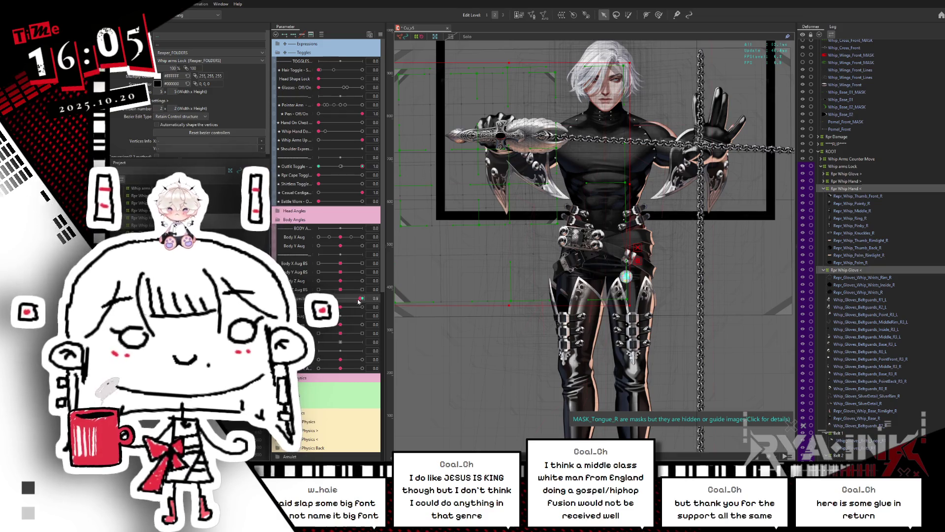
Compare Lean Perspective at 0 and 1, and widen the inspector panel
drag(359, 301, 364, 290)
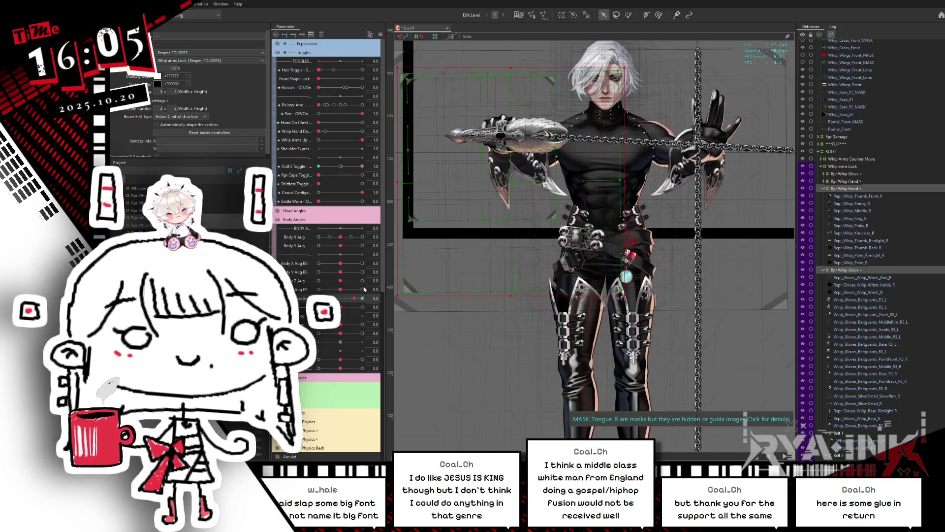
key(ctrl+z)
drag(362, 298, 360, 282)
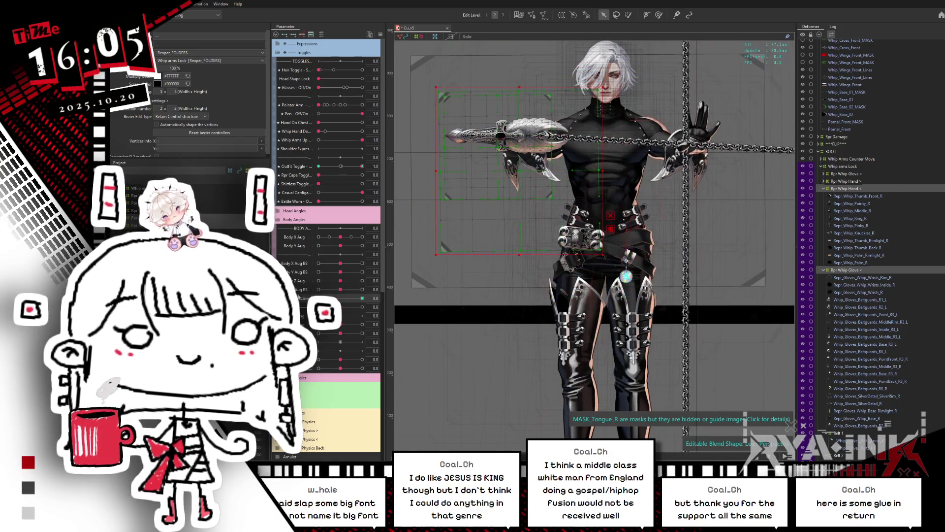
drag(270, 99, 294, 99)
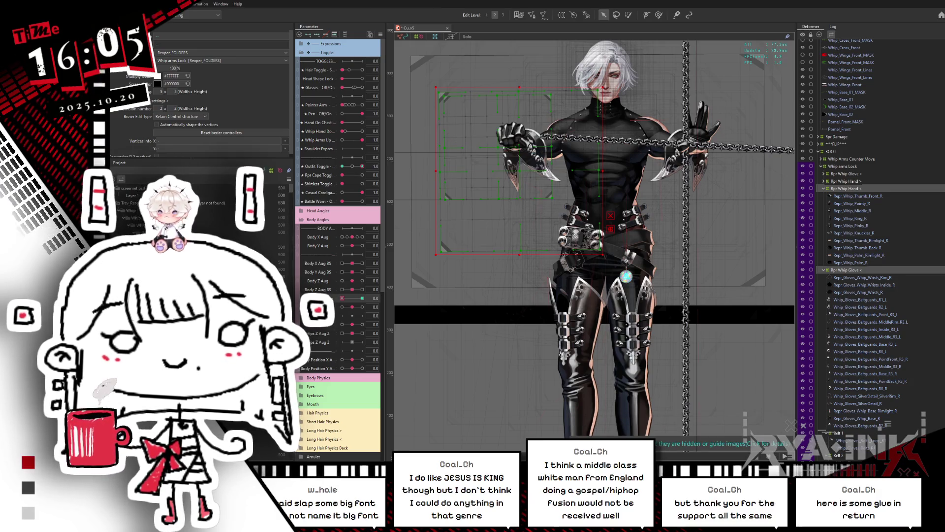
Set the arm parameter to 0.2 and pull the raised-hand deformer's top edge at Lean 1.0
drag(342, 298, 378, 296)
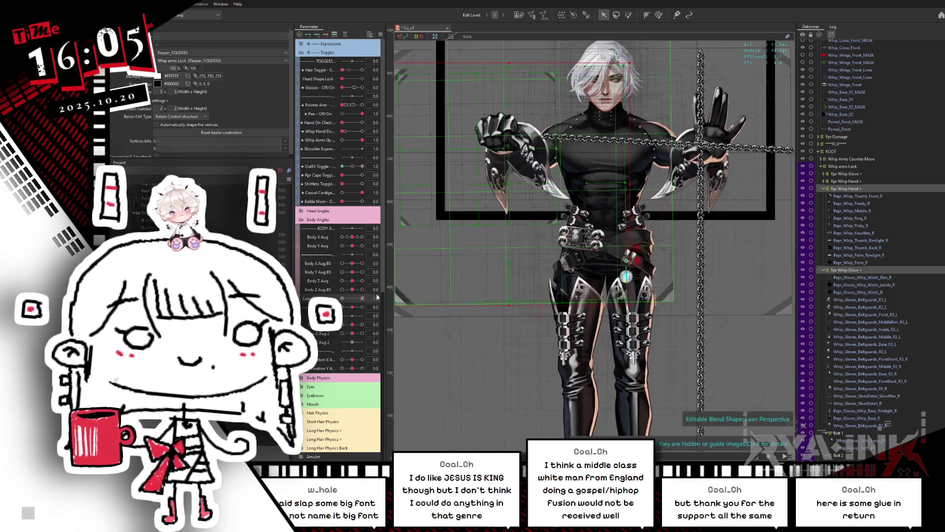
click(696, 129)
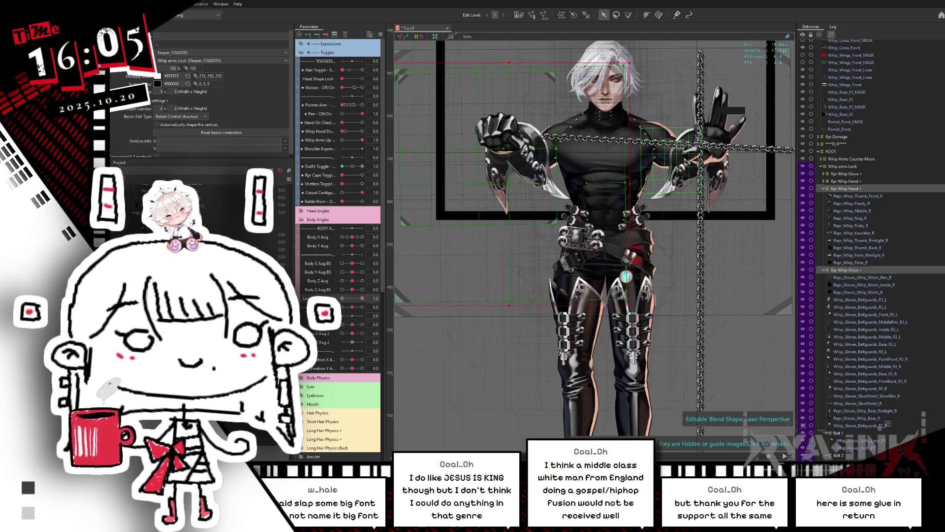
click(362, 298)
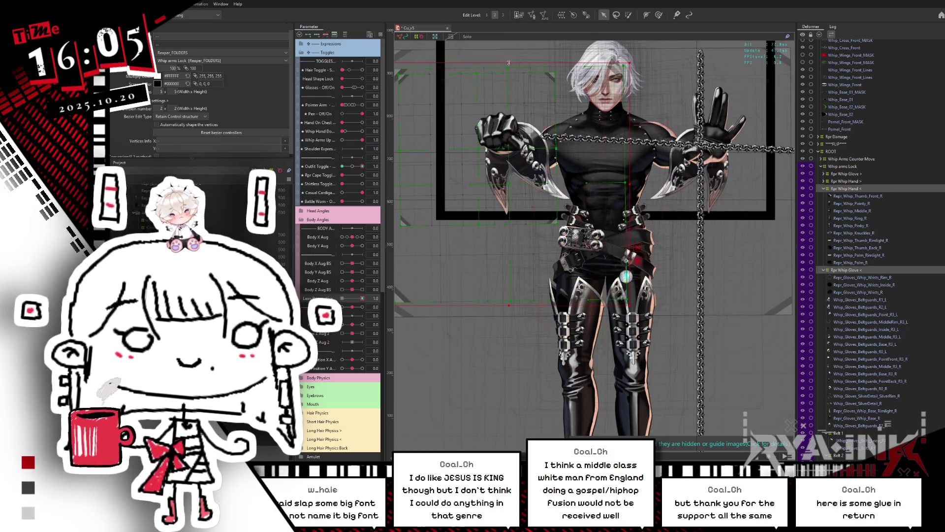
drag(509, 62, 508, 64)
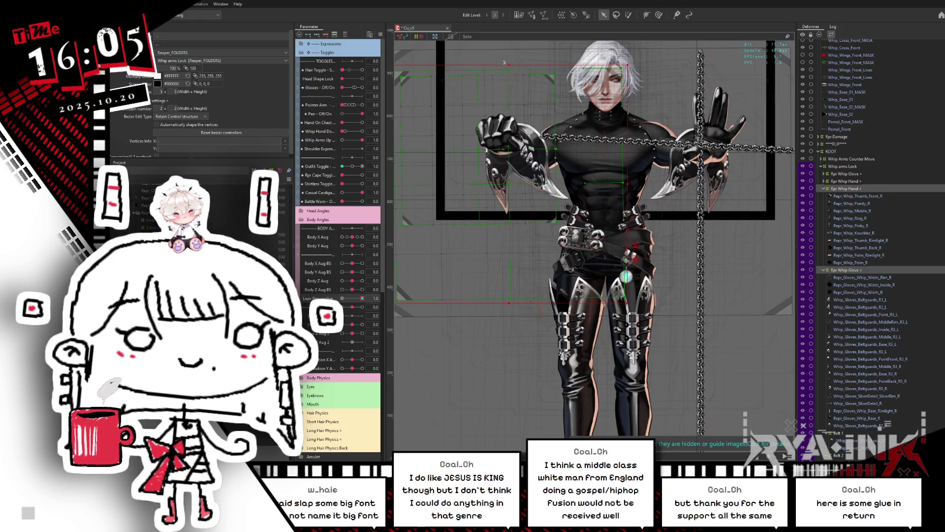
click(421, 291)
Sweep the body pose and nudge the selected arm deformer slightly down
mouse_move(362, 298)
mouse_down()
mouse_move(345, 299)
mouse_move(363, 298)
mouse_up()
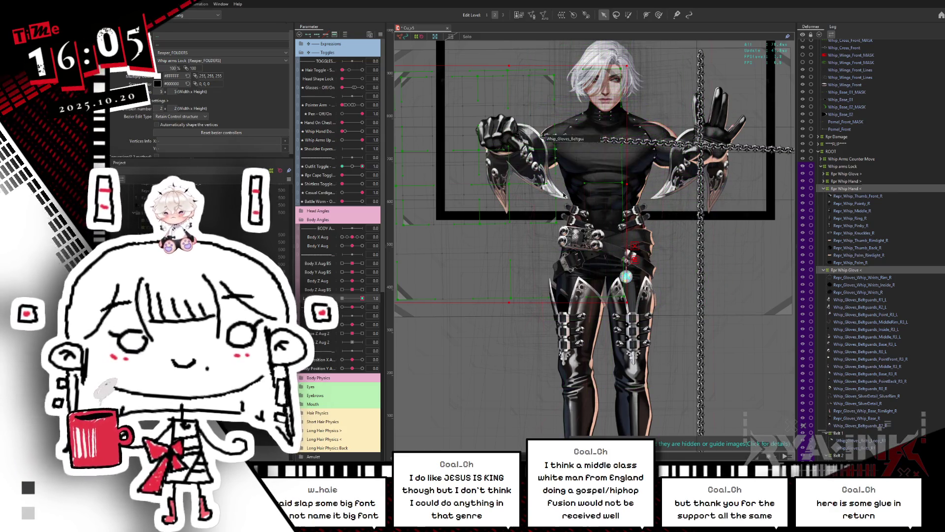
click(624, 184)
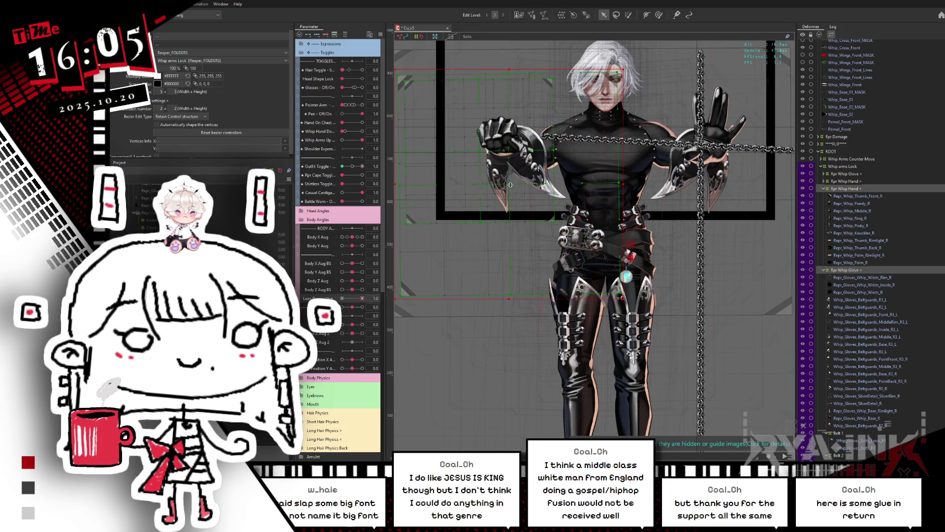
drag(510, 185, 510, 188)
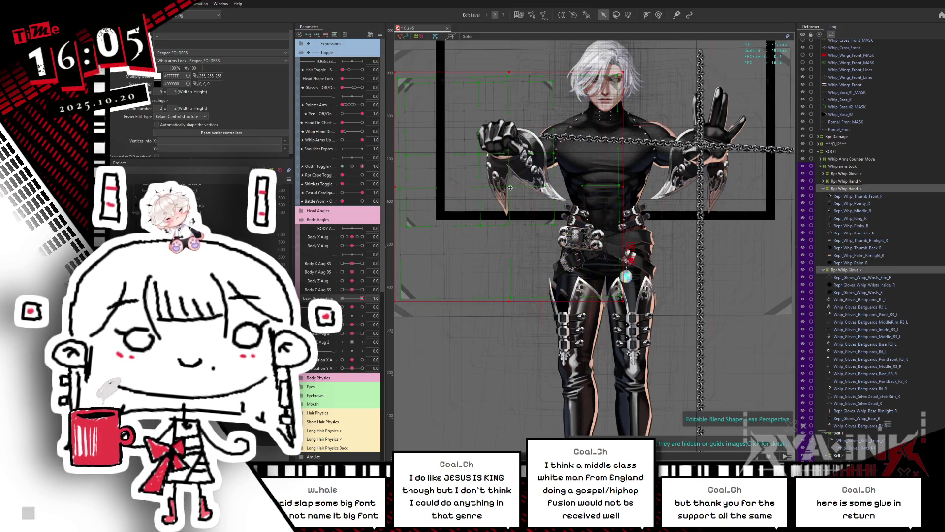
drag(363, 298, 374, 297)
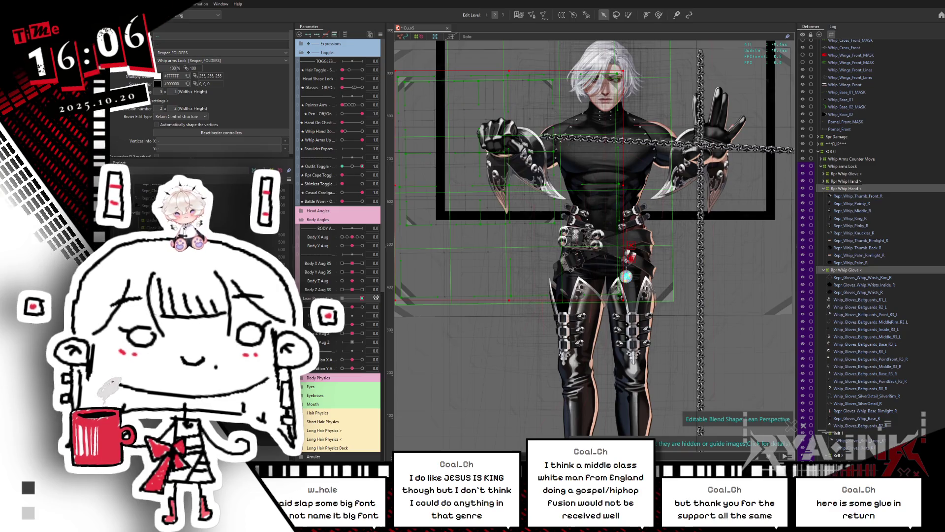
Move the Rpr Whip Hand deformer up and right and widen it to fit the arm
click(857, 190)
key(h)
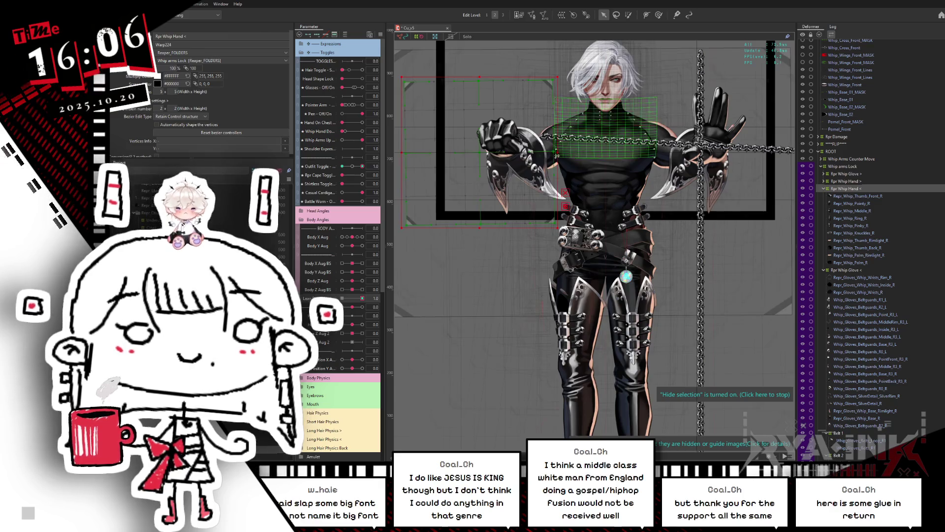
click(558, 158)
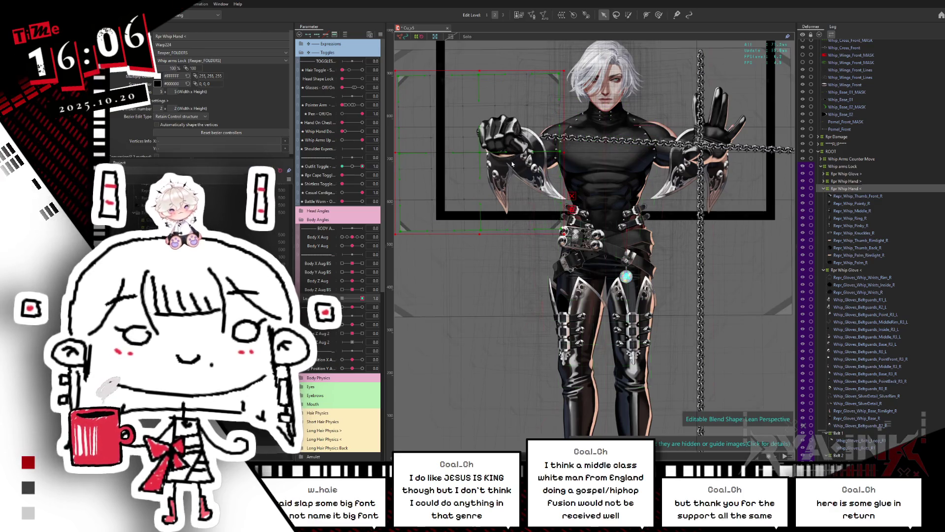
drag(481, 152, 501, 139)
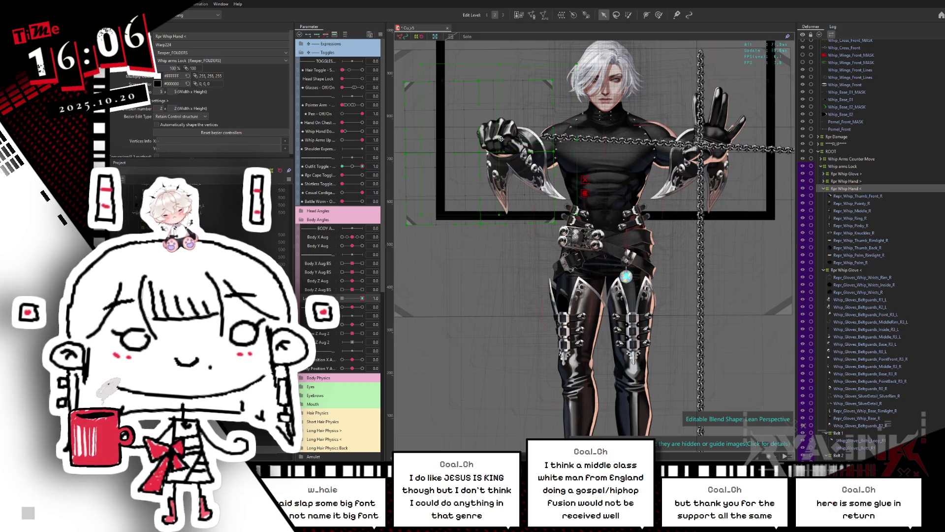
drag(577, 139, 584, 139)
Check the Lean Perspective blend at 1, then reset it to 0
click(362, 298)
click(362, 298)
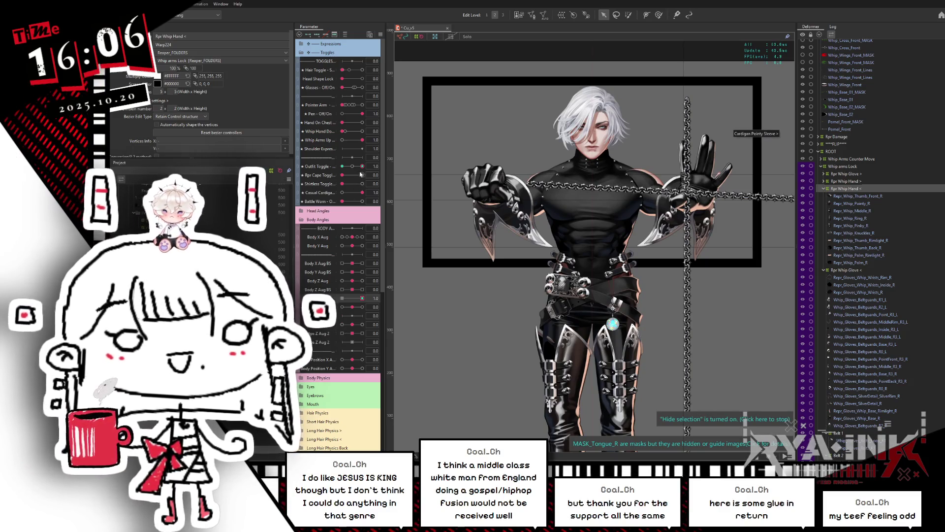
mouse_move(361, 169)
mouse_down()
mouse_move(344, 170)
mouse_move(371, 217)
mouse_up()
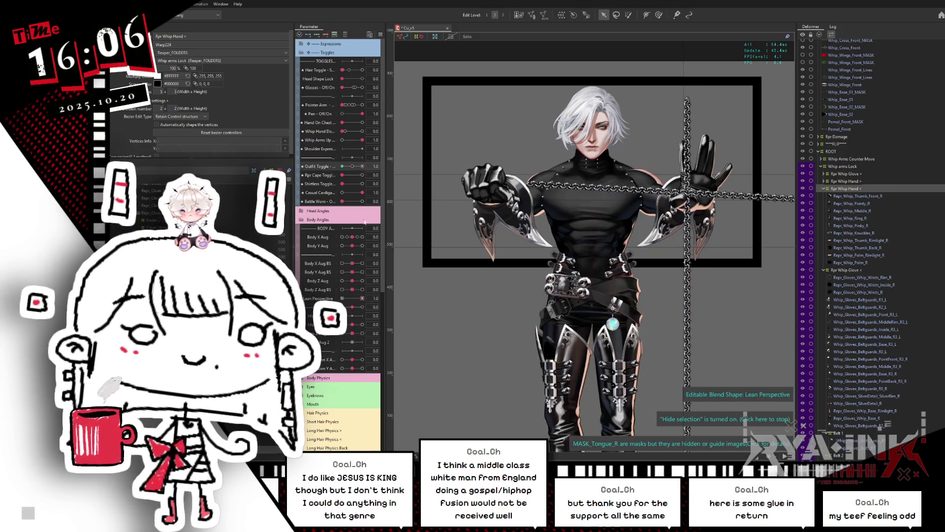
mouse_move(362, 304)
mouse_down()
mouse_move(345, 298)
mouse_move(375, 288)
mouse_move(332, 299)
mouse_move(368, 290)
mouse_up()
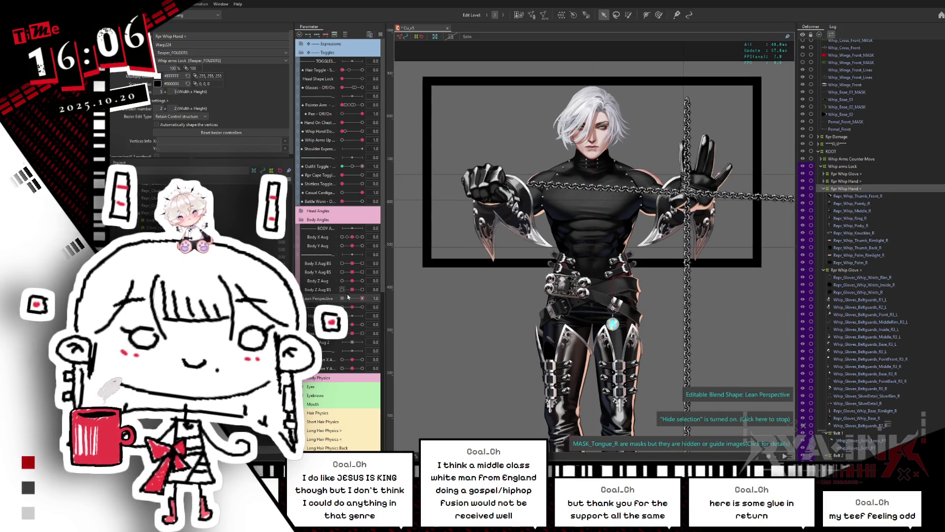
click(348, 297)
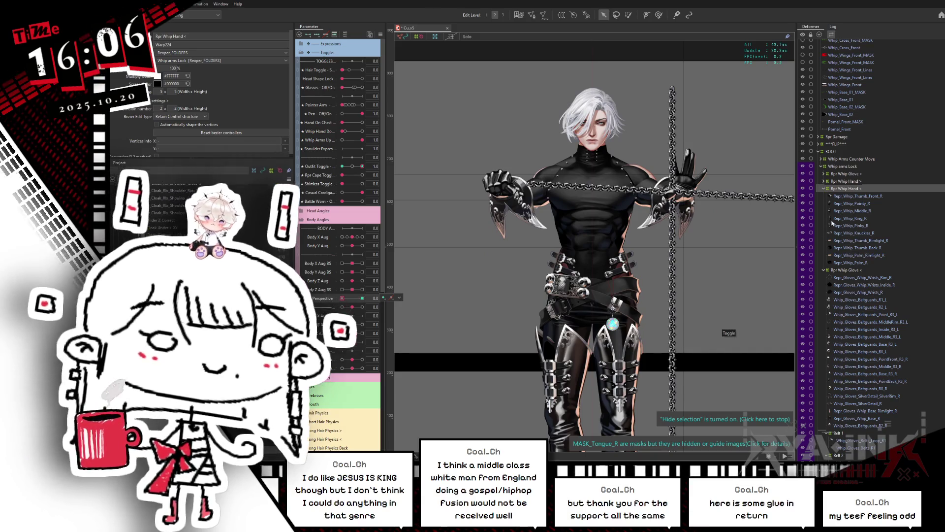
click(823, 190)
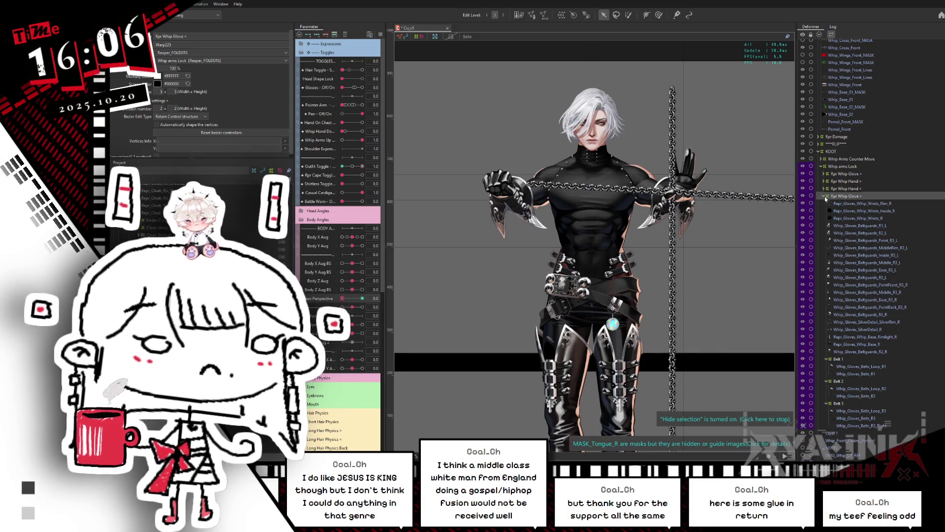
Nest Whip_Front_Chains_Horizontal inside the Whip arms Lock deformer
click(825, 198)
click(853, 332)
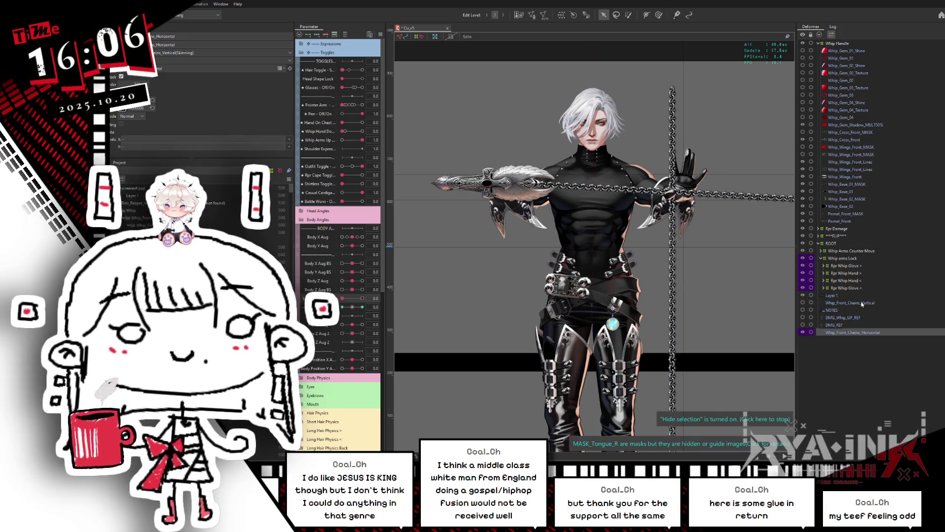
mouse_move(845, 333)
mouse_down()
mouse_move(851, 244)
mouse_move(847, 255)
mouse_up()
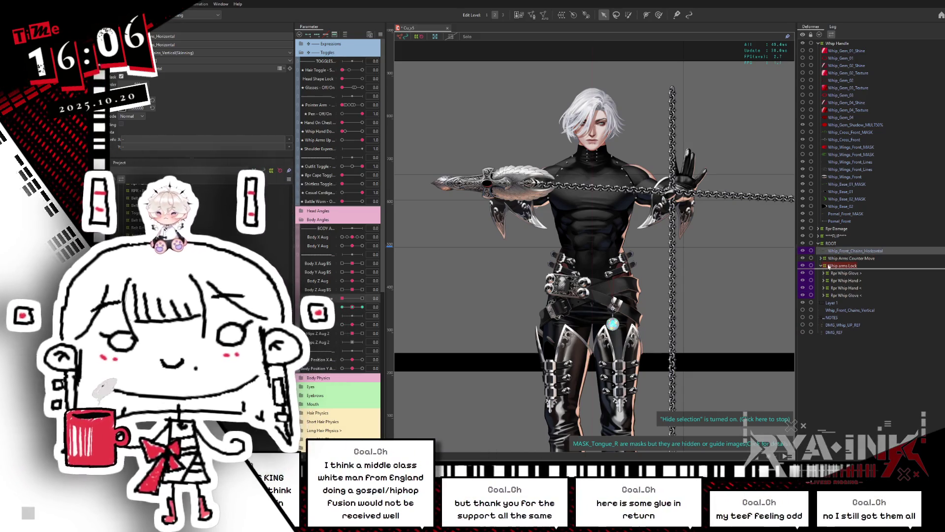
drag(847, 251, 846, 265)
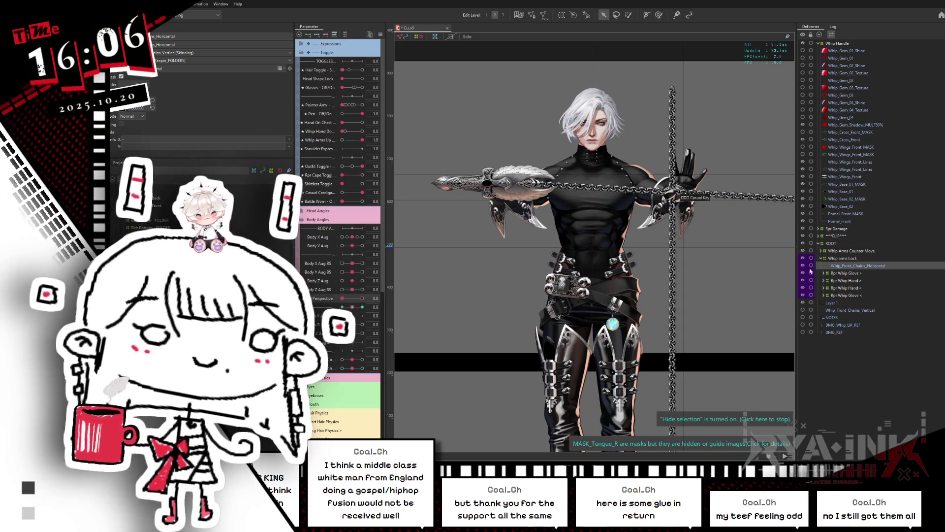
drag(841, 266, 853, 295)
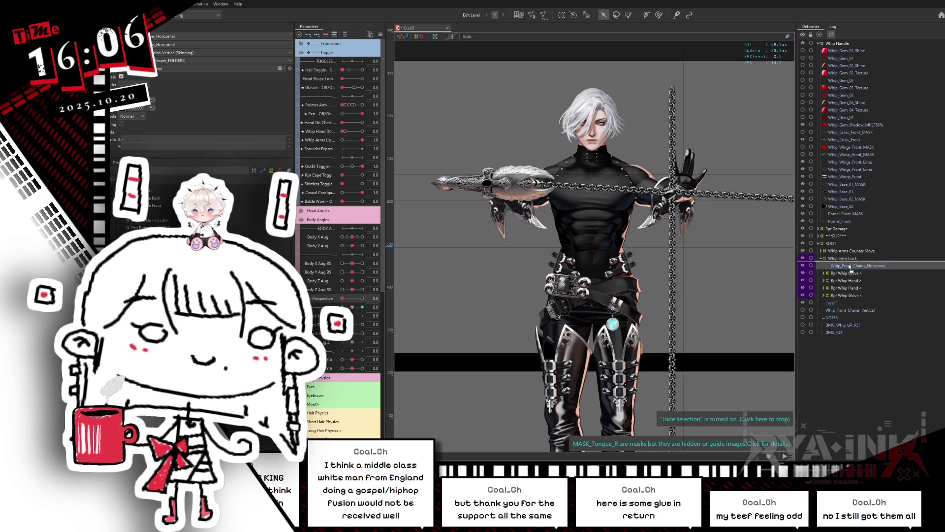
mouse_move(342, 298)
mouse_down()
mouse_move(353, 300)
mouse_move(342, 299)
mouse_up()
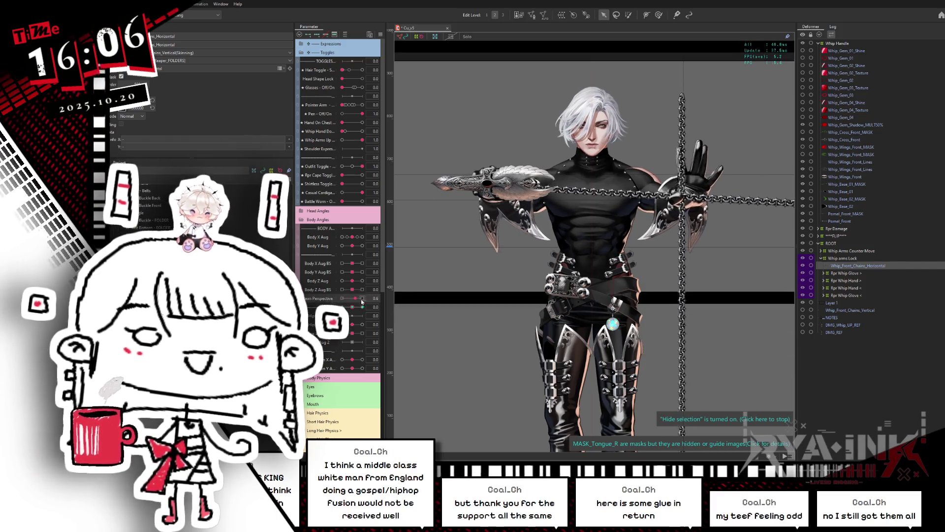
Drag the Whip Handle group down toward the hand deformers in the arm rig
click(831, 43)
click(818, 44)
mouse_move(832, 44)
mouse_down()
mouse_move(848, 79)
mouse_move(845, 116)
mouse_move(840, 89)
mouse_move(845, 116)
mouse_move(830, 107)
mouse_up()
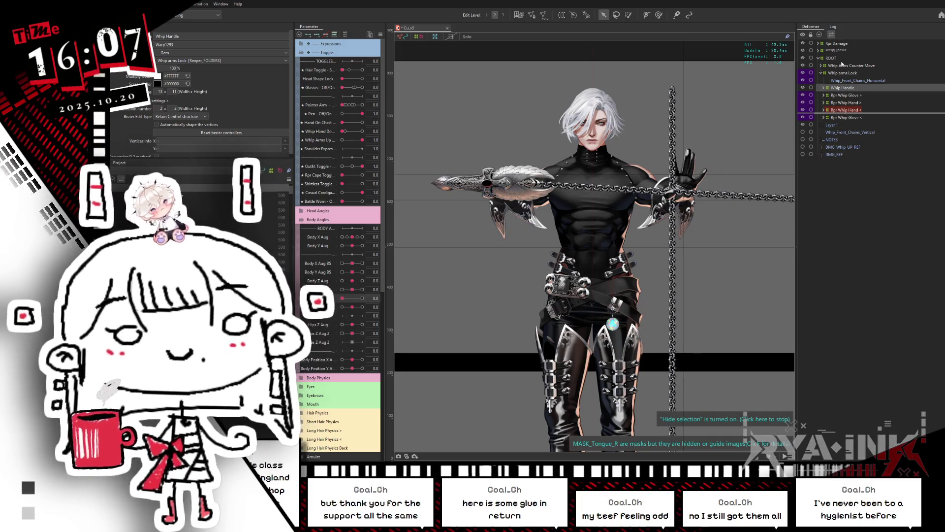
Try placing Whip Handle and the horizontal chains under Rpr Whip Hand <, then inspect Whip Handle's warp properties
drag(842, 58, 832, 111)
click(824, 103)
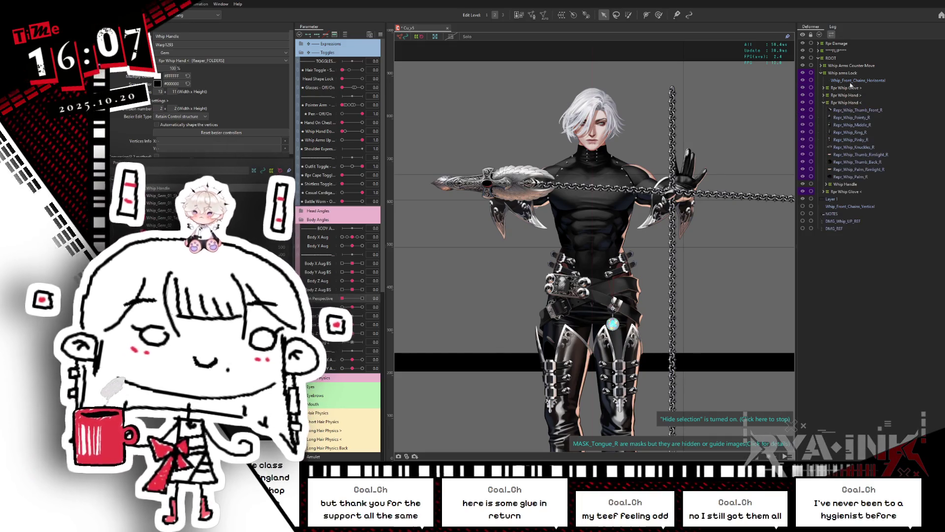
click(846, 79)
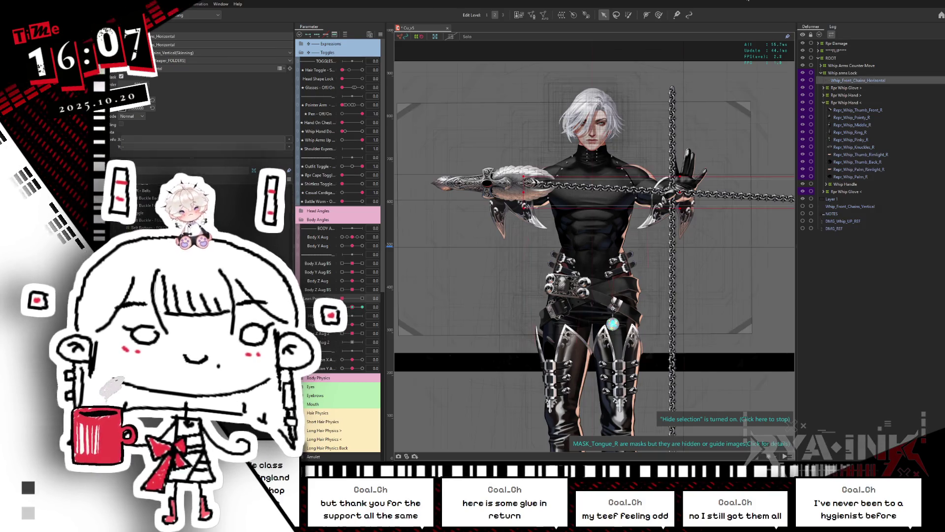
mouse_move(862, 104)
mouse_down()
mouse_move(857, 184)
mouse_move(858, 111)
mouse_move(868, 110)
mouse_up()
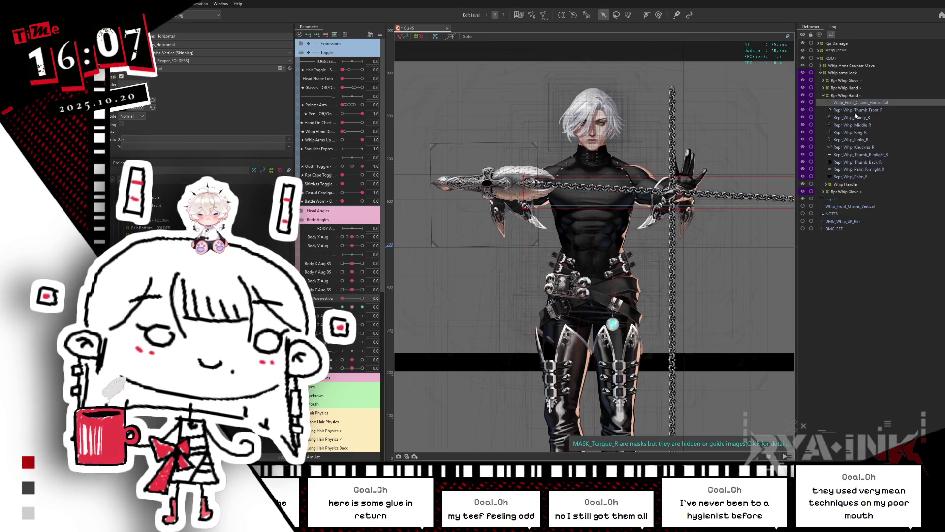
mouse_move(342, 298)
mouse_down()
mouse_move(377, 295)
mouse_move(341, 299)
mouse_move(366, 308)
mouse_move(342, 299)
mouse_up()
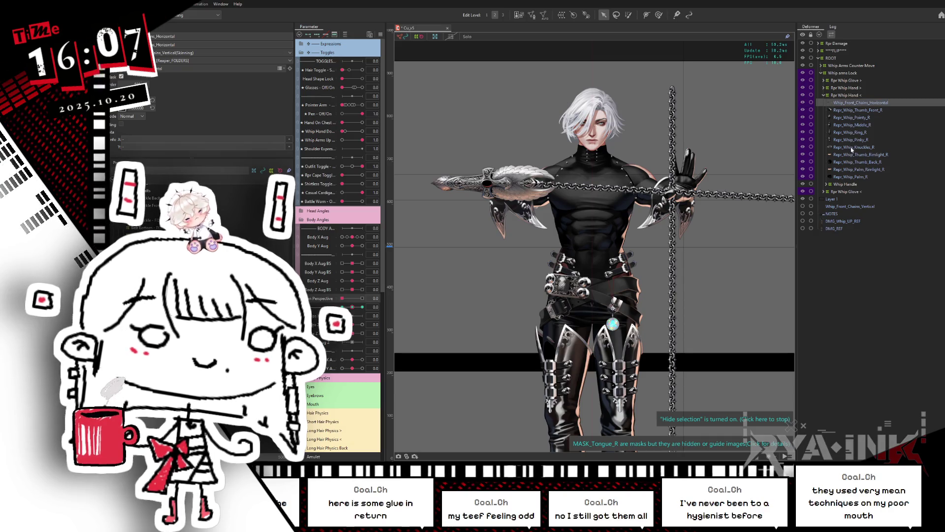
click(846, 183)
click(844, 185)
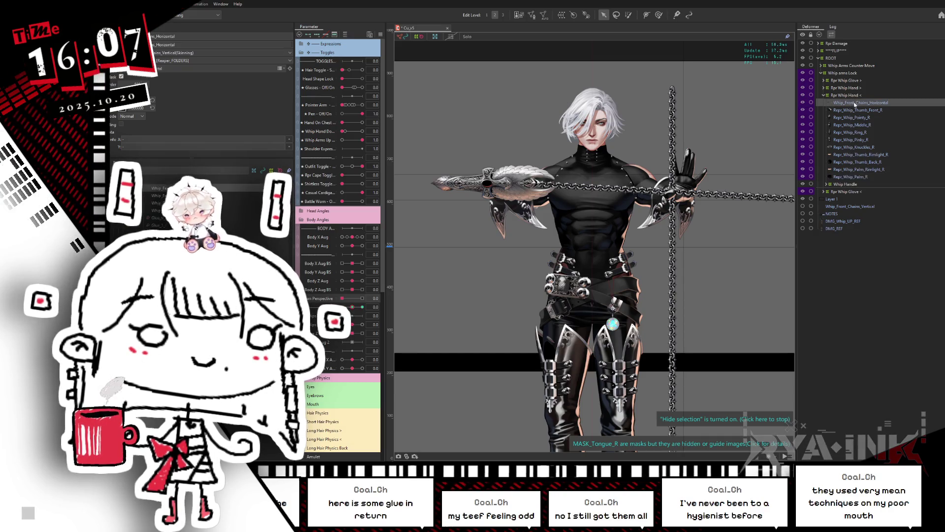
click(846, 185)
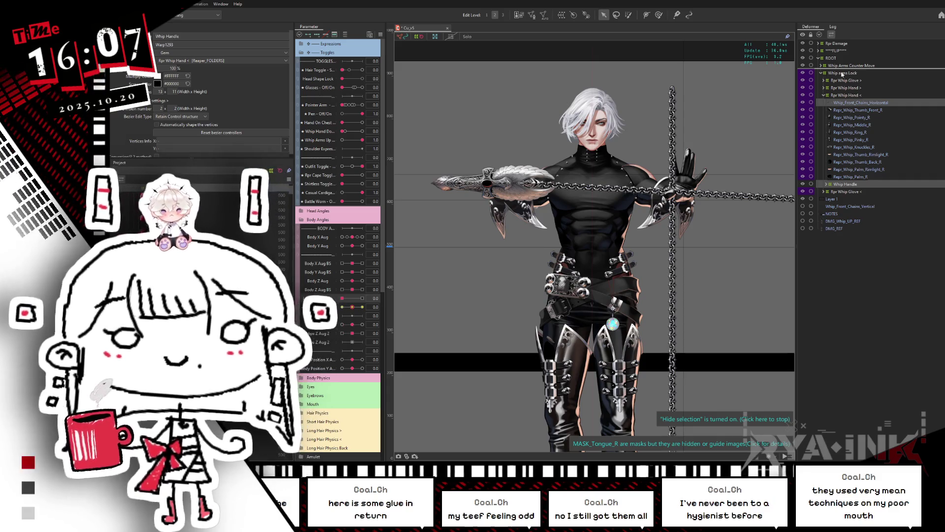
Redo the nesting: Whip_Front_Chains_Horizontal into Whip Handle, Whip Handle under Rpr Whip Hand <, with Lean Perspective at 1
drag(853, 75, 832, 58)
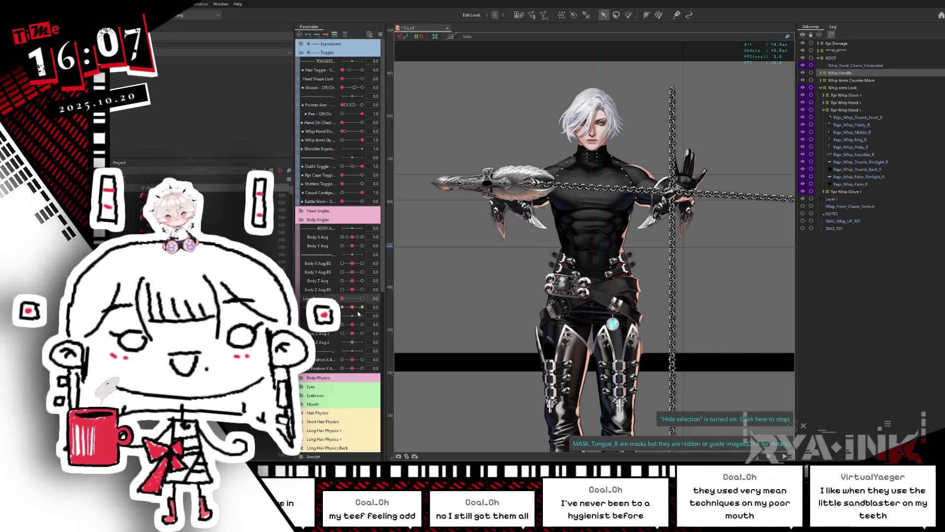
mouse_move(352, 298)
mouse_down()
mouse_move(365, 298)
mouse_move(342, 298)
mouse_up()
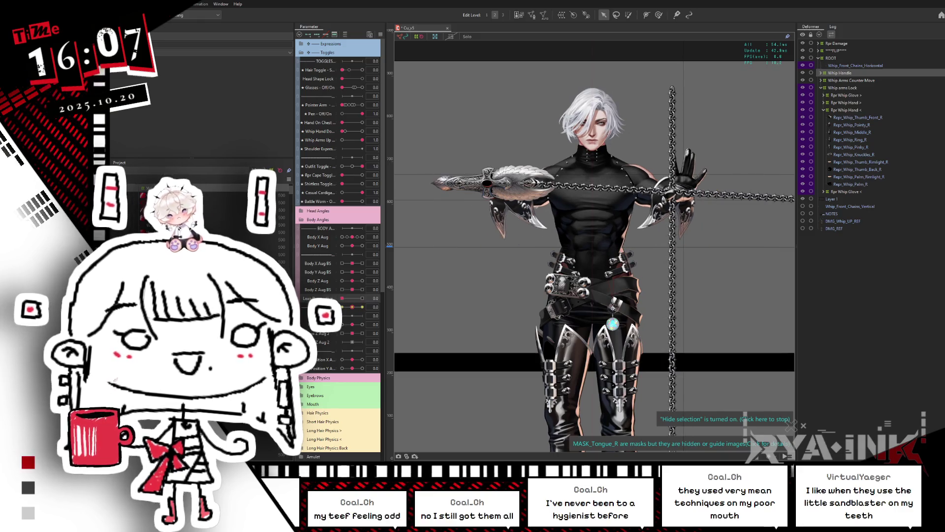
click(843, 66)
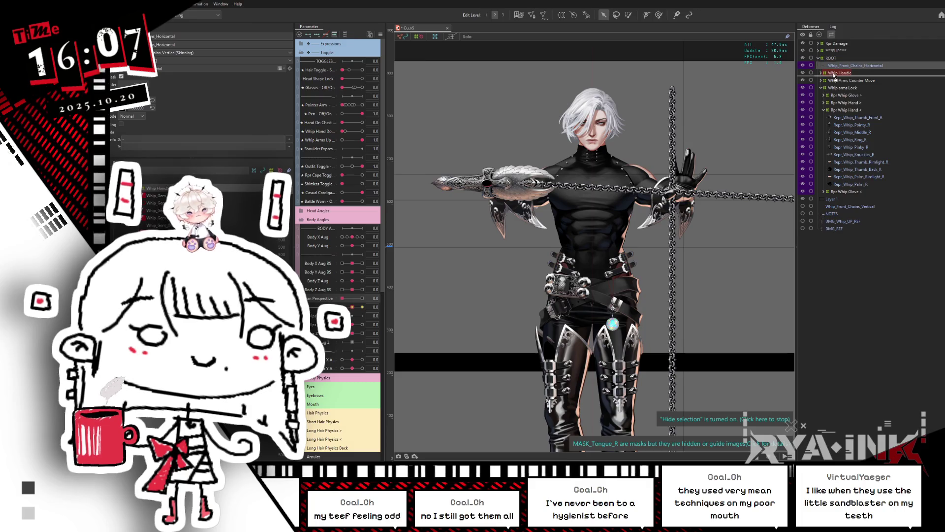
drag(837, 74, 838, 74)
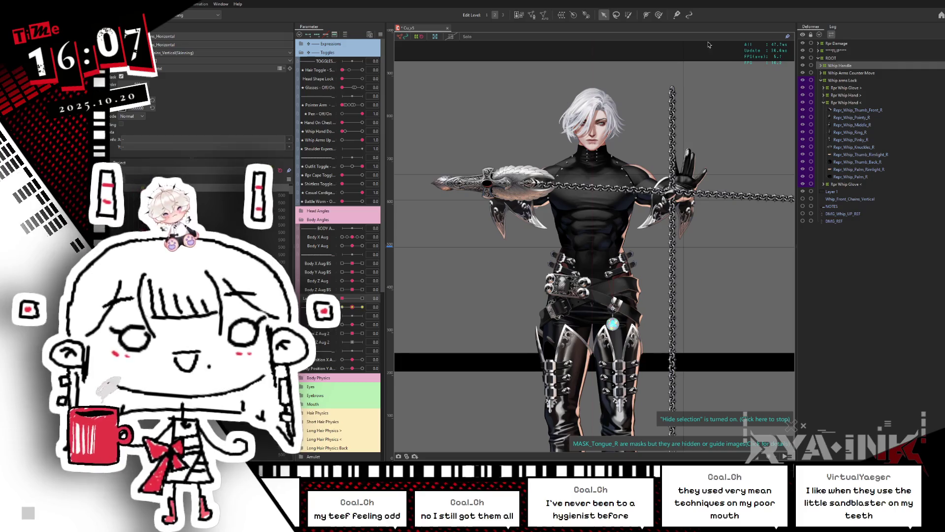
mouse_move(850, 108)
mouse_down()
mouse_move(854, 148)
mouse_move(857, 109)
mouse_up()
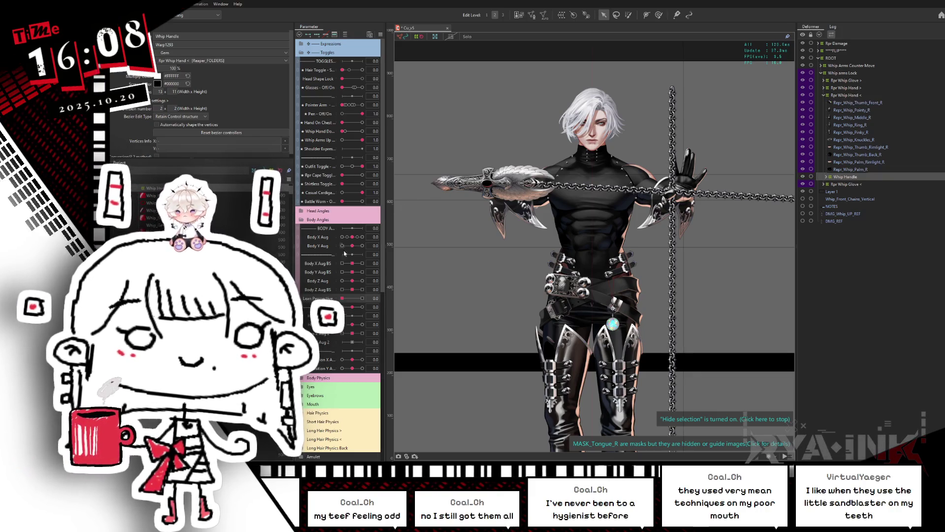
drag(344, 300, 369, 296)
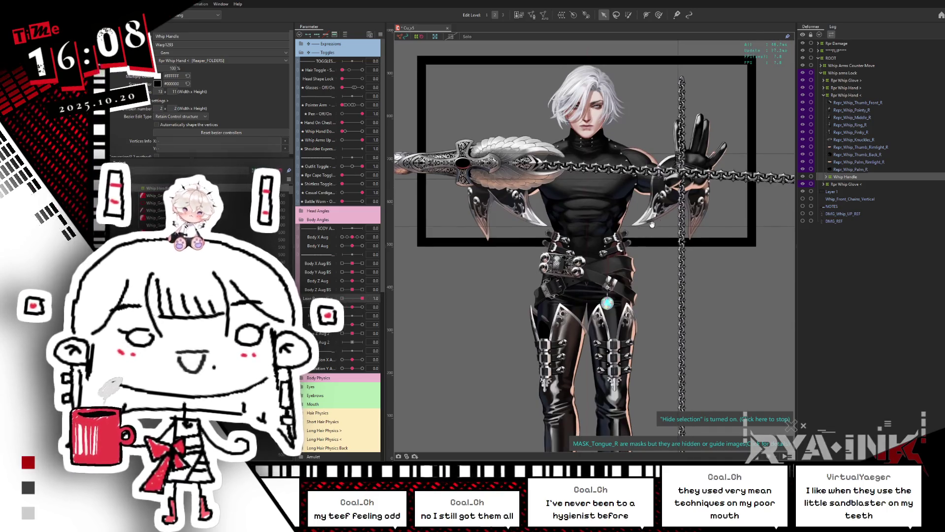
Nudge the Rpr Whip Hand < deformer, compare Lean Perspective at 0 and 1, and hide the selection overlay
click(846, 95)
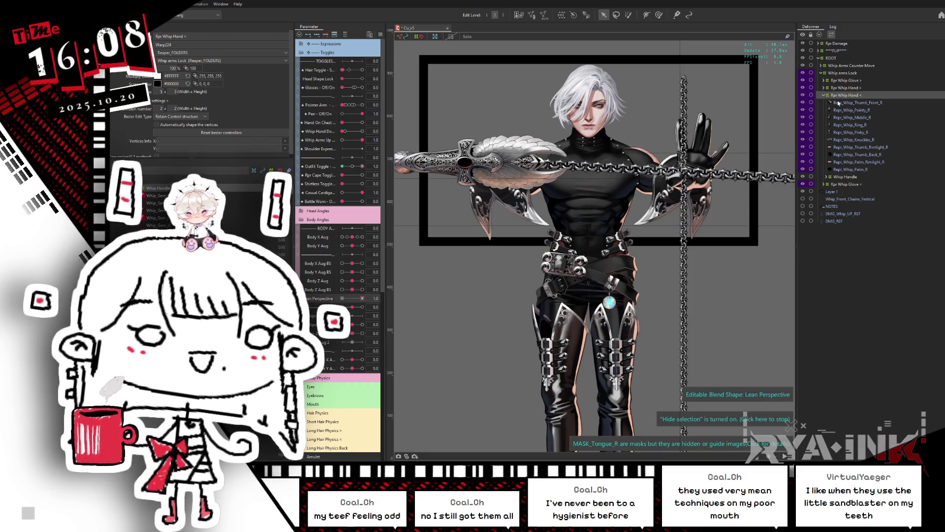
mouse_move(363, 297)
mouse_down()
mouse_move(343, 298)
mouse_move(373, 296)
mouse_up()
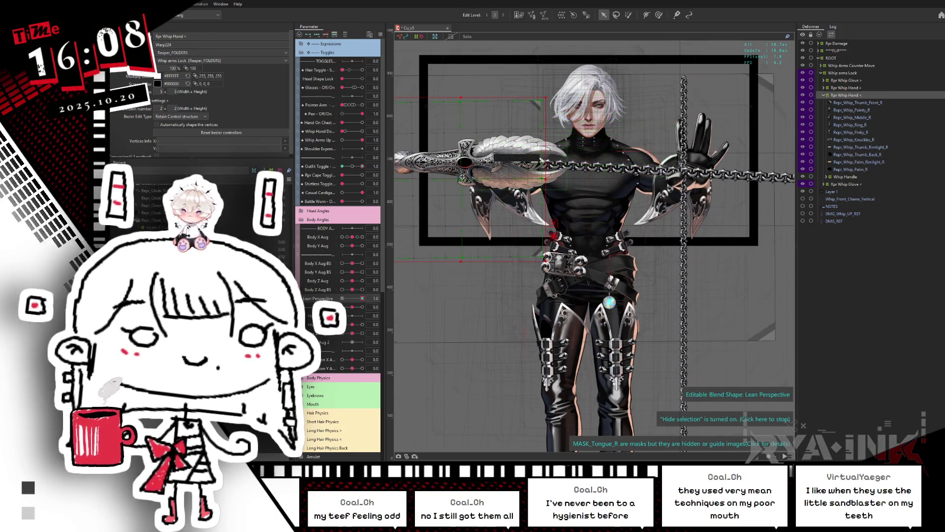
drag(501, 167, 578, 167)
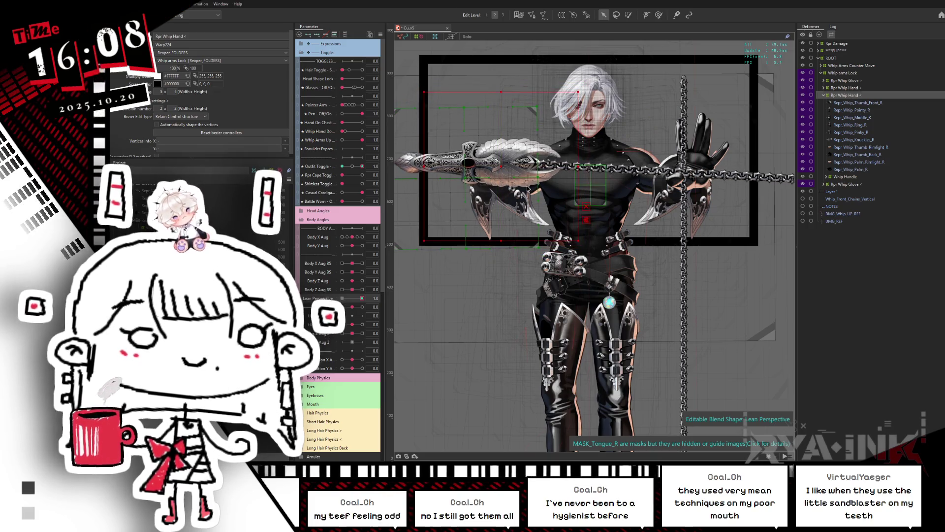
click(343, 299)
drag(341, 299, 365, 296)
key(ctrl+h)
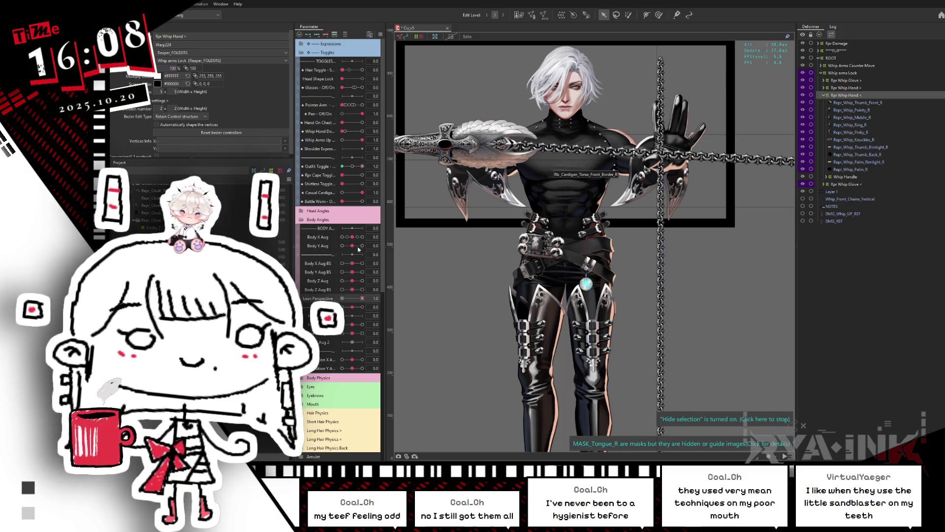
Make the Lean Perspective blend shape editable and recheck the whip gloves and hands at lean 0 and 1
click(362, 298)
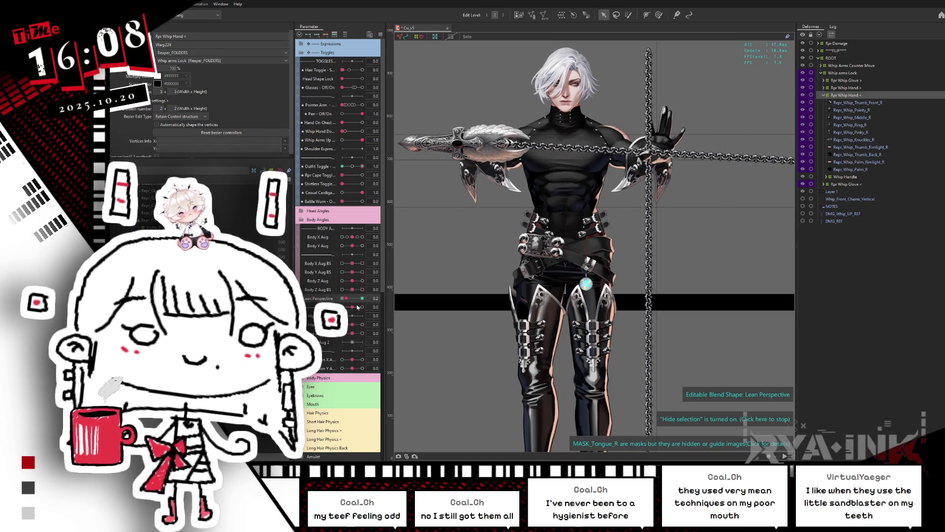
click(376, 305)
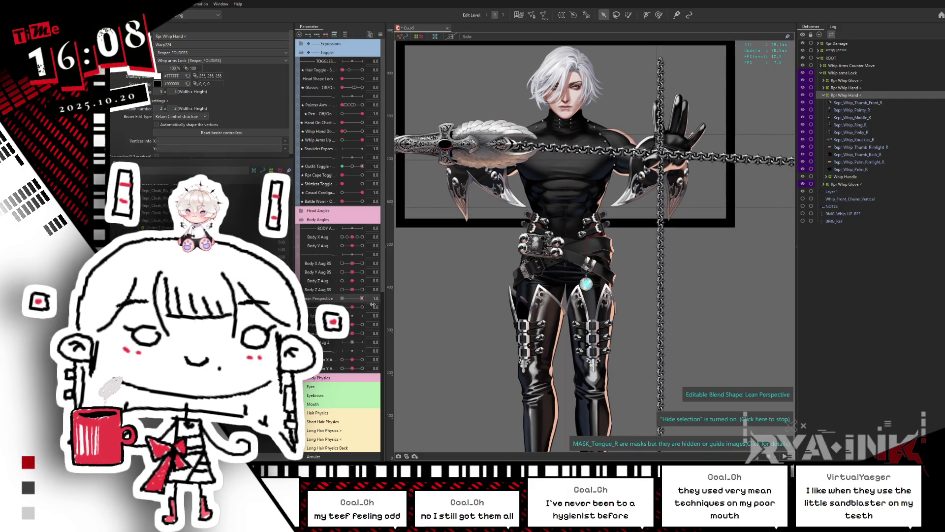
click(342, 299)
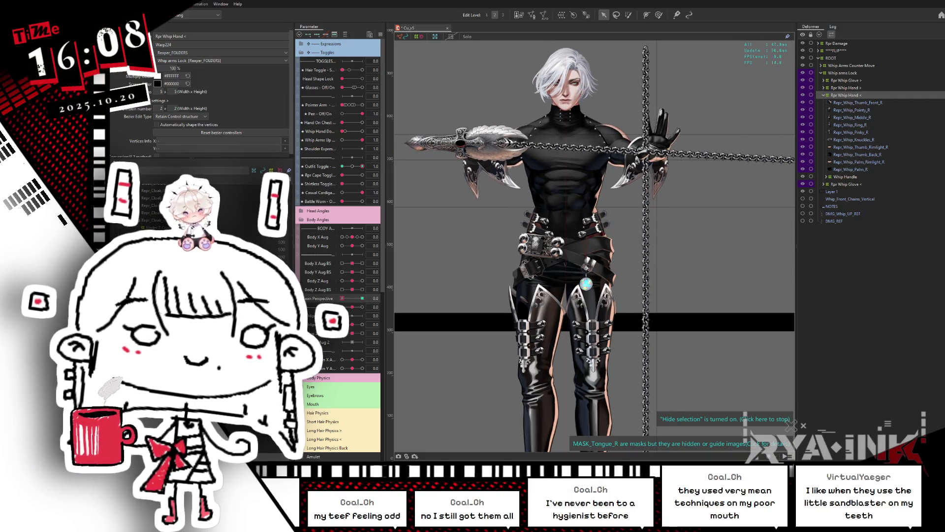
click(362, 298)
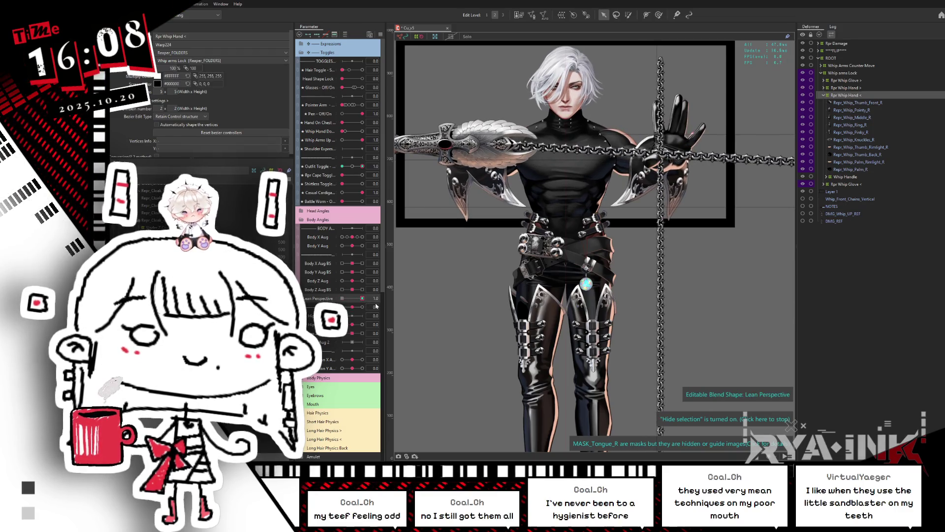
shift+click(846, 80)
click(343, 299)
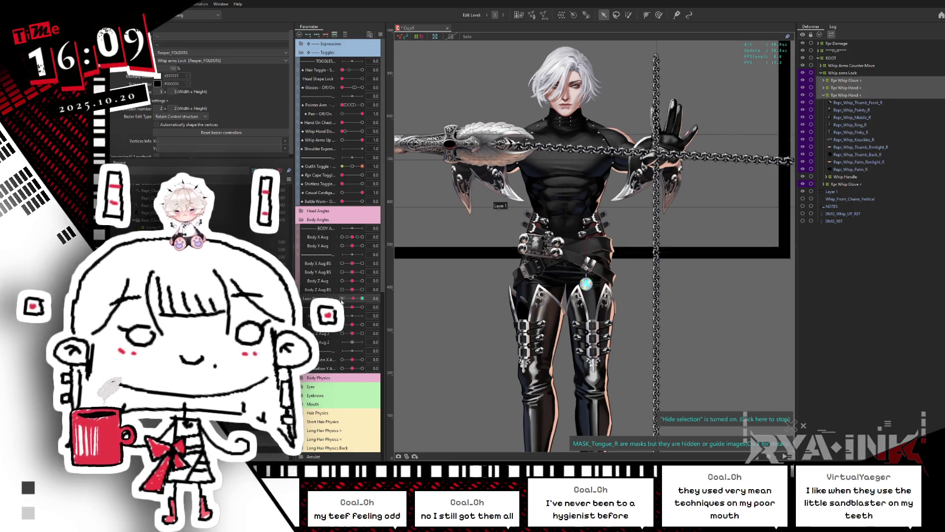
drag(343, 299, 382, 299)
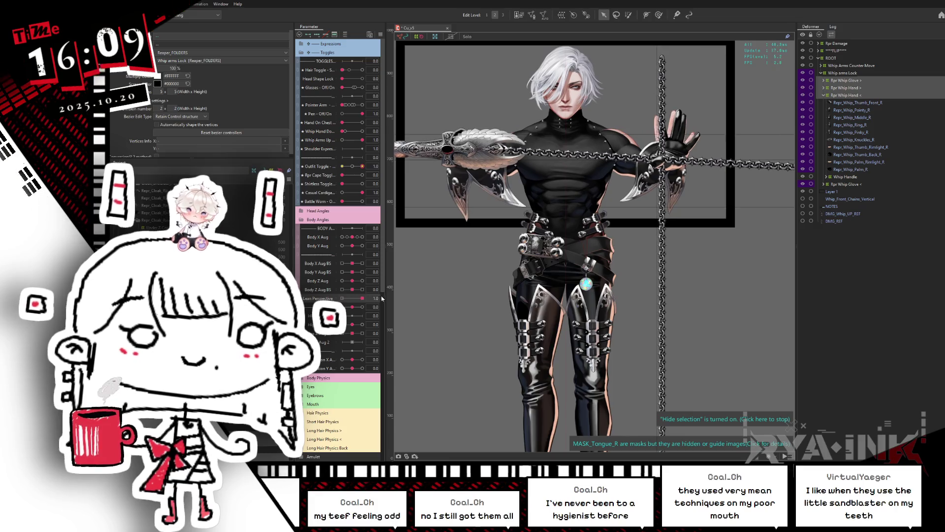
click(845, 72)
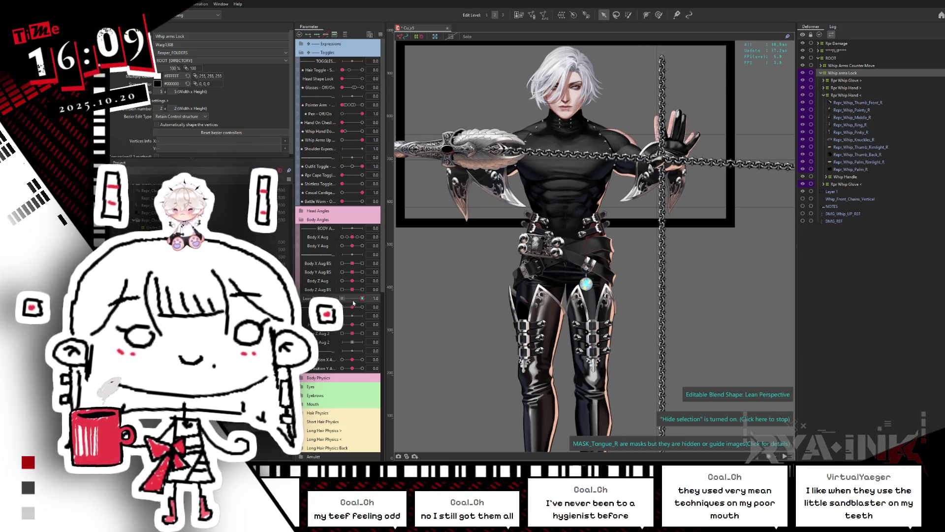
Select Whip arms Lock at full Lean Perspective and make the lean blend shape editable
drag(352, 304, 342, 299)
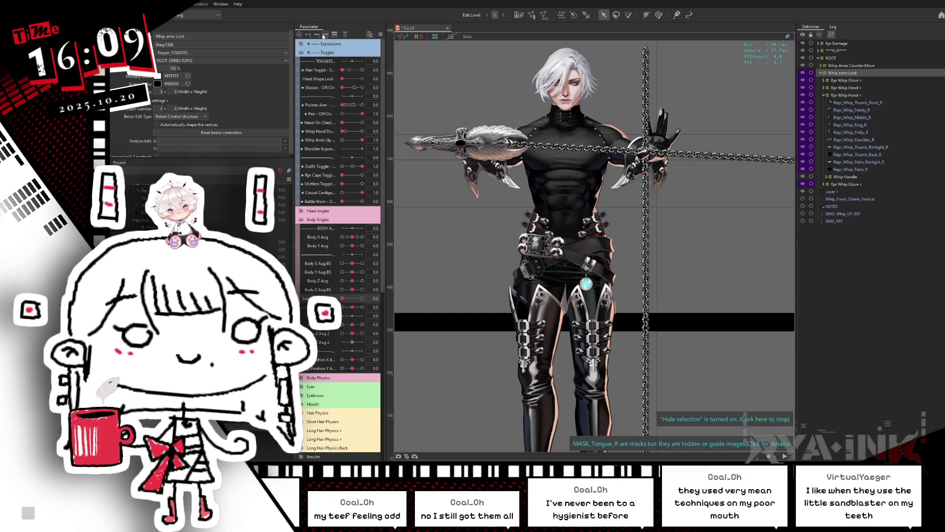
click(362, 298)
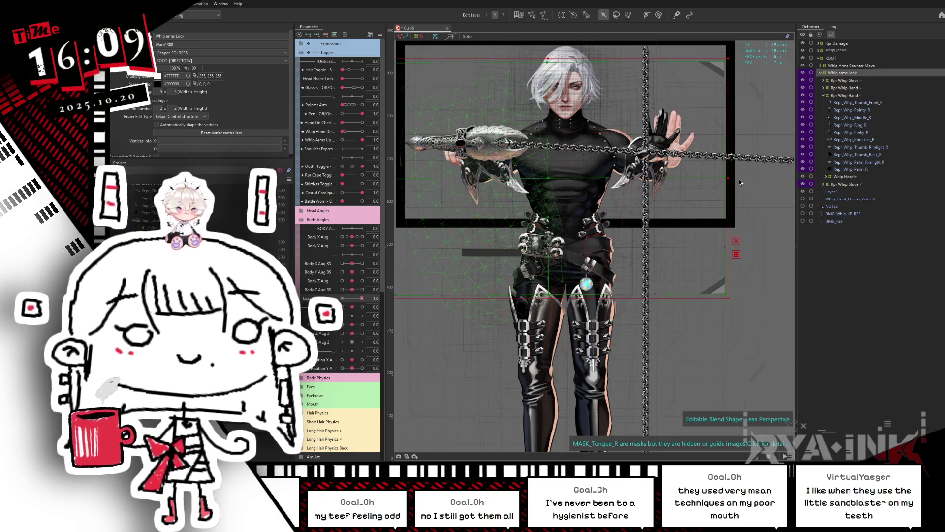
shift+click(848, 186)
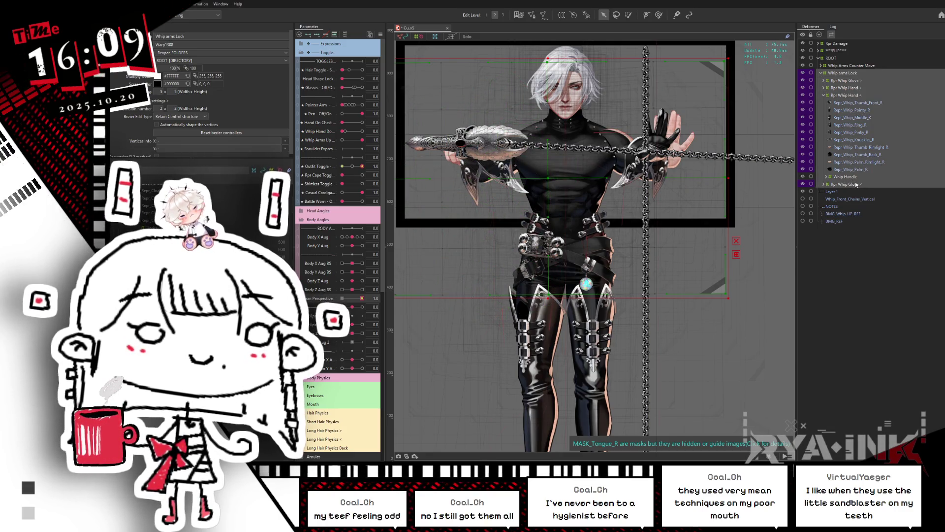
click(347, 299)
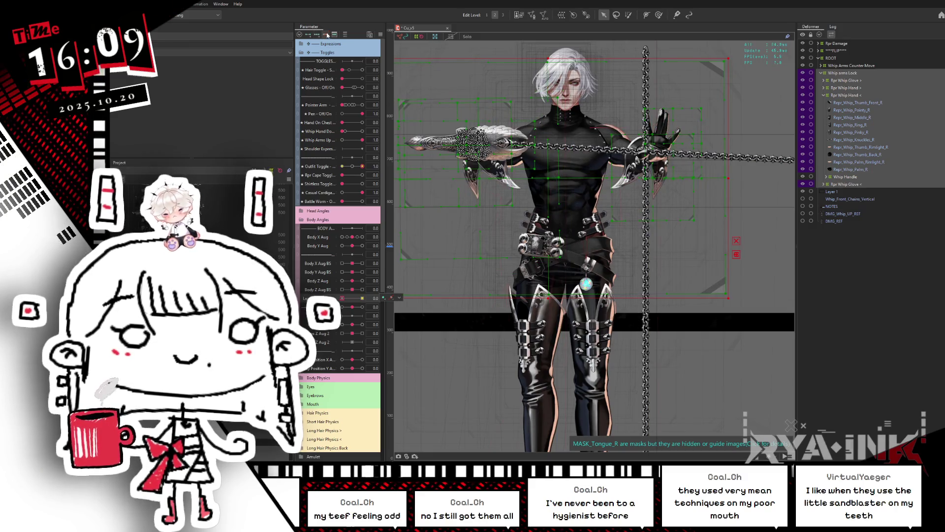
click(843, 72)
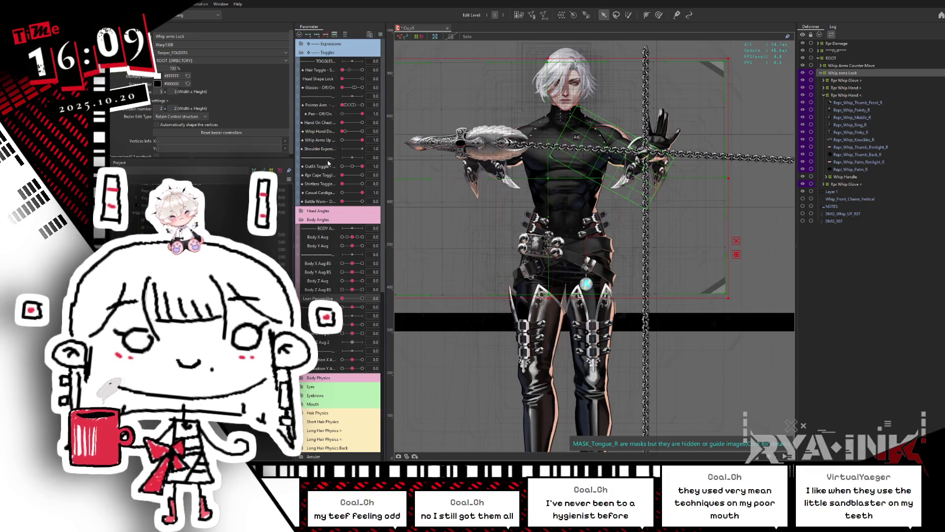
key(ctrl+z)
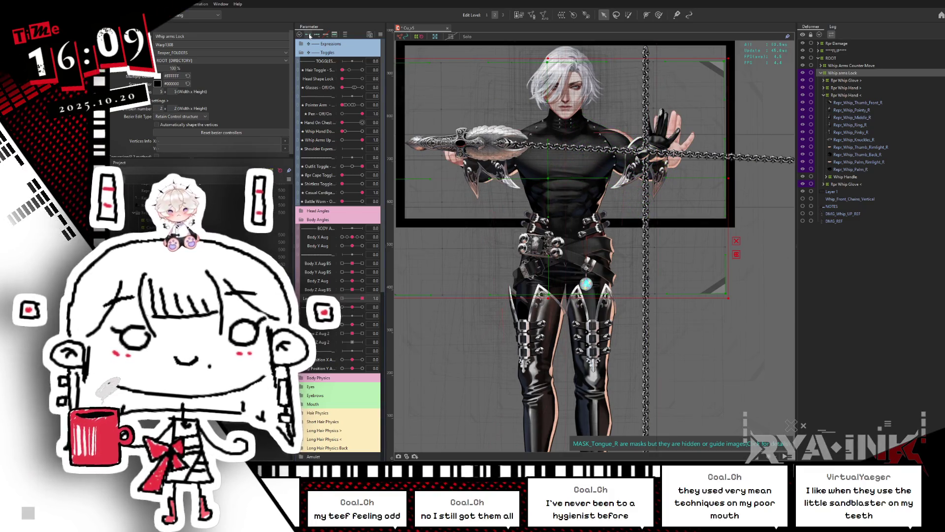
click(353, 298)
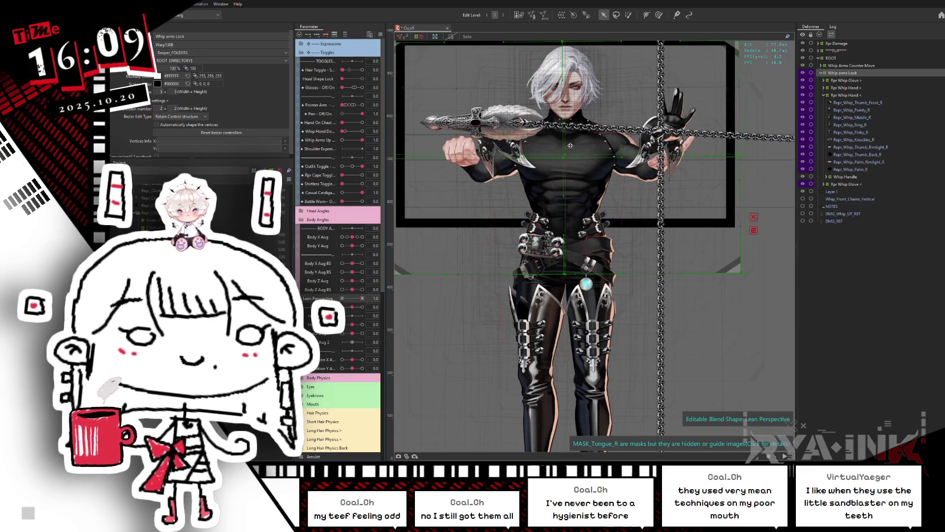
Move and stretch the Whip arms Lock warp, then test it at Body Y Aug -1 and -0.5
drag(549, 178, 566, 156)
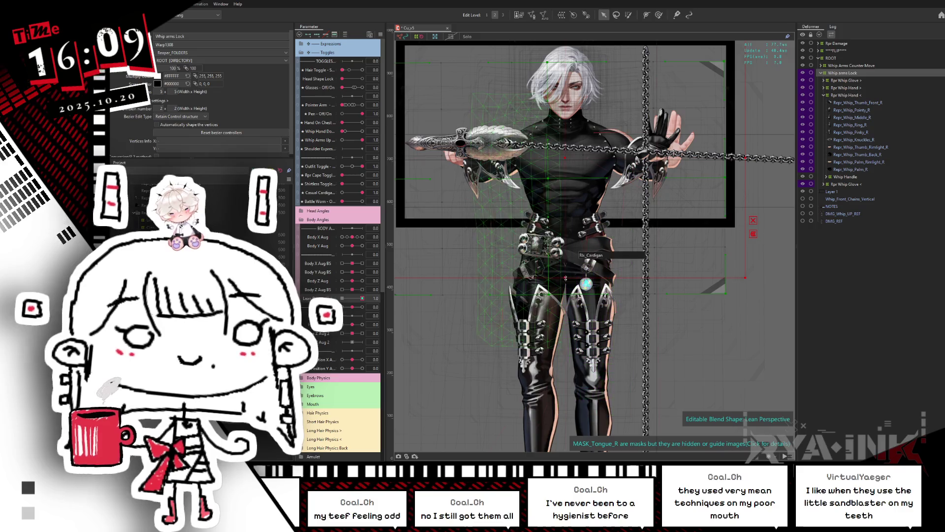
mouse_move(565, 284)
mouse_down()
mouse_move(564, 299)
mouse_move(548, 295)
mouse_up()
key(ctrl+z)
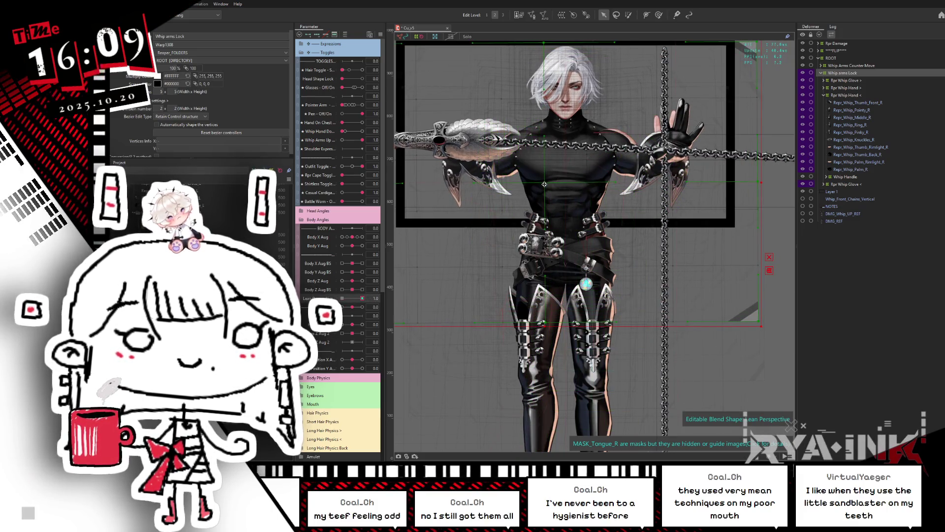
key(ctrl+z)
key(ctrl+z)
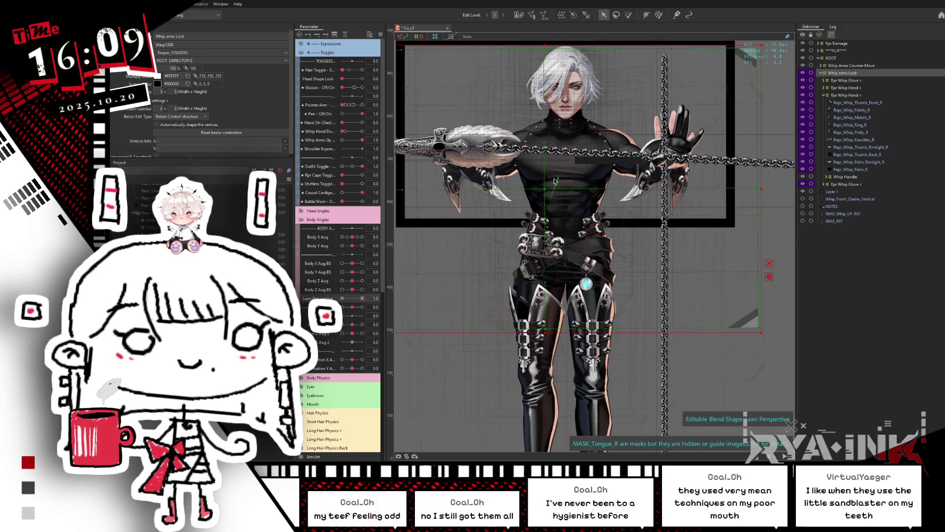
click(342, 246)
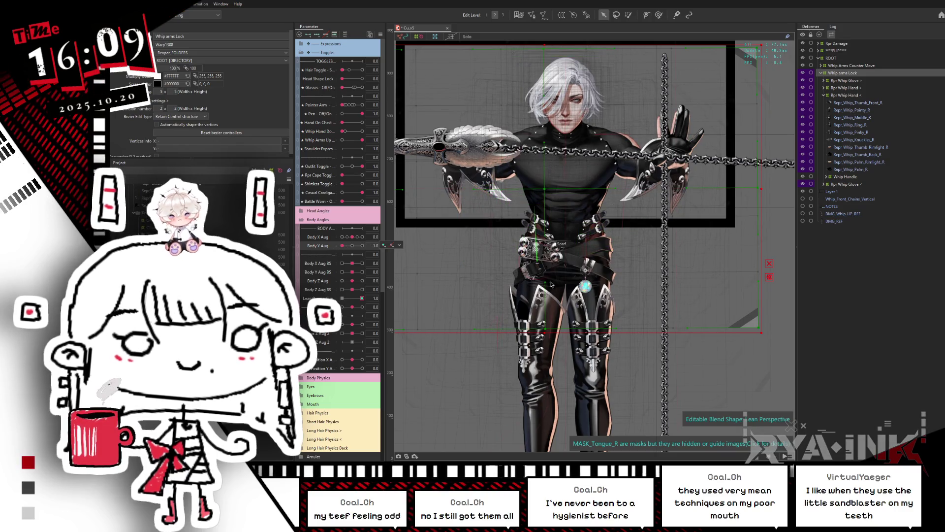
click(348, 245)
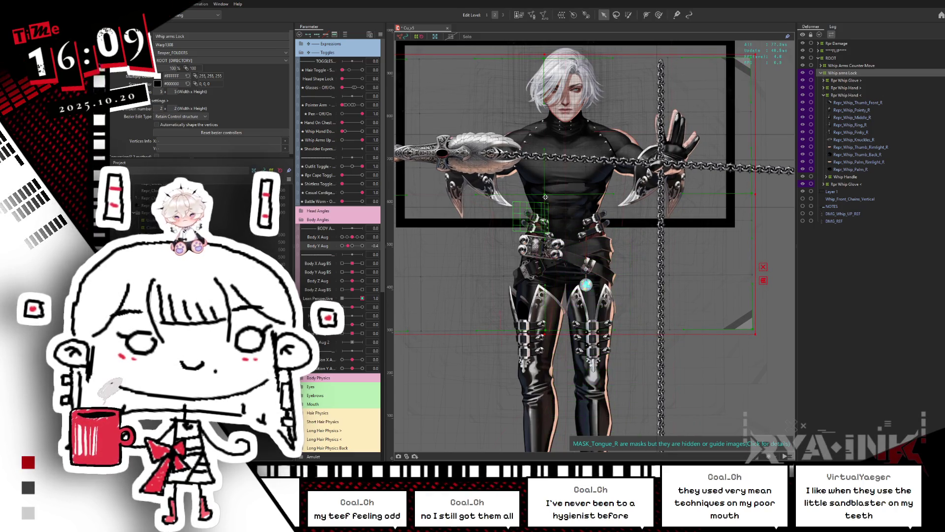
drag(362, 298, 355, 299)
click(363, 298)
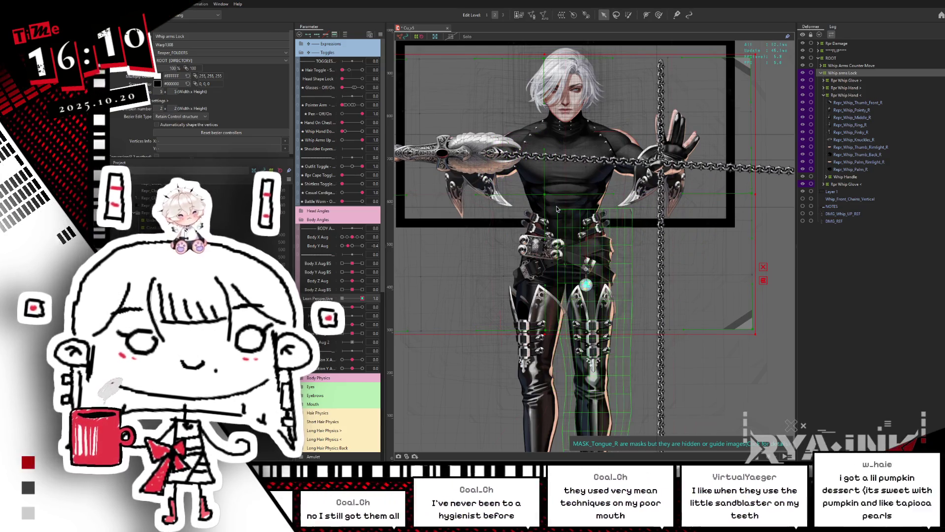
Pull the whole warp's right side inward and lift it slightly so the hand shifts left
click(557, 209)
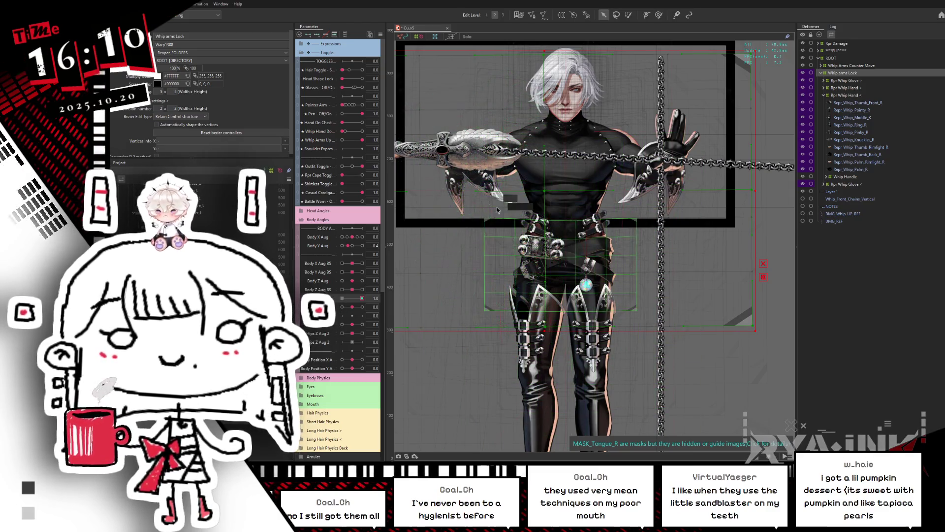
click(549, 192)
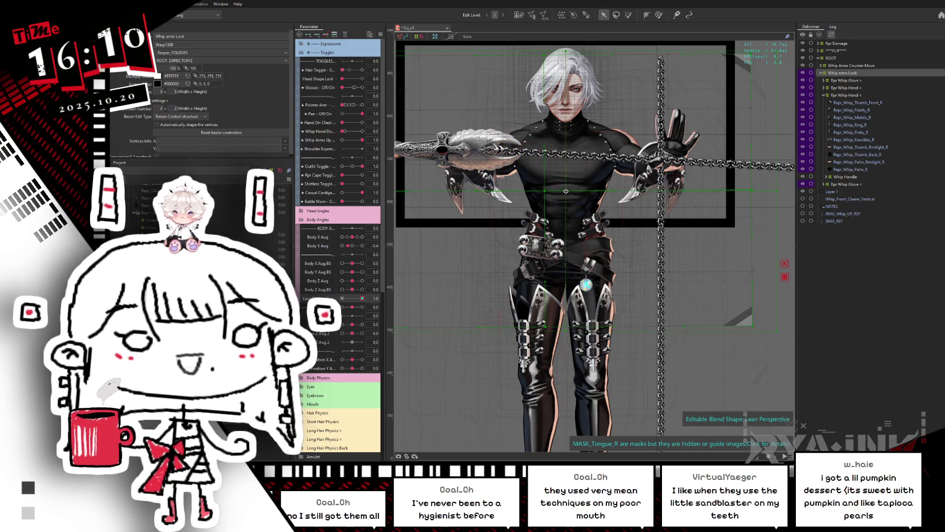
drag(777, 190, 771, 191)
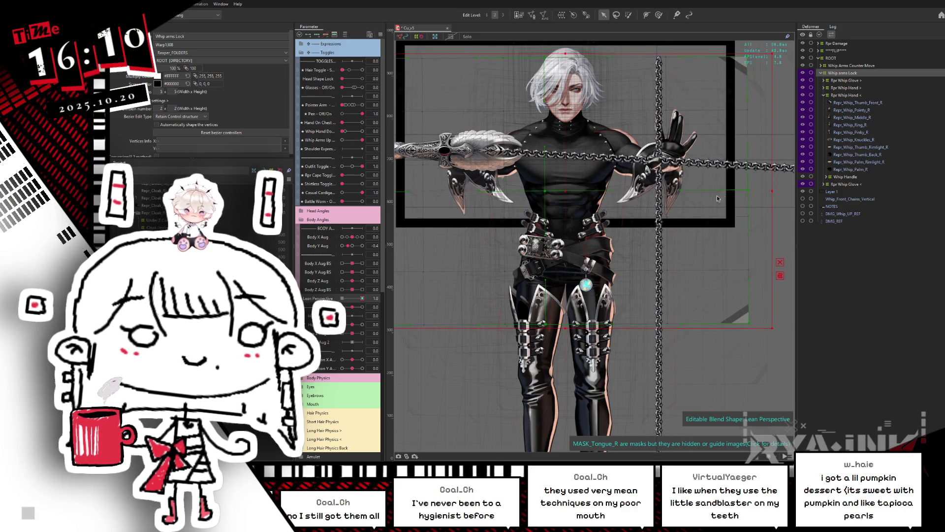
drag(565, 192, 564, 189)
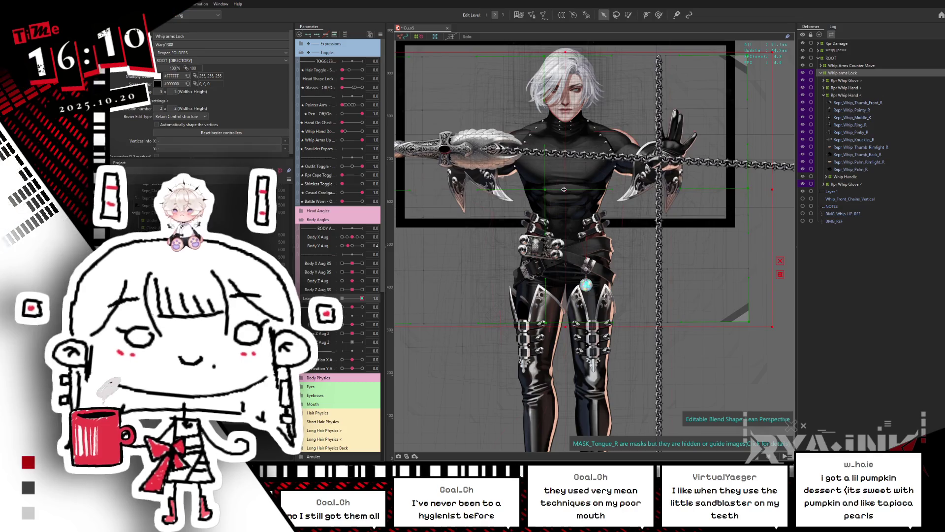
click(862, 80)
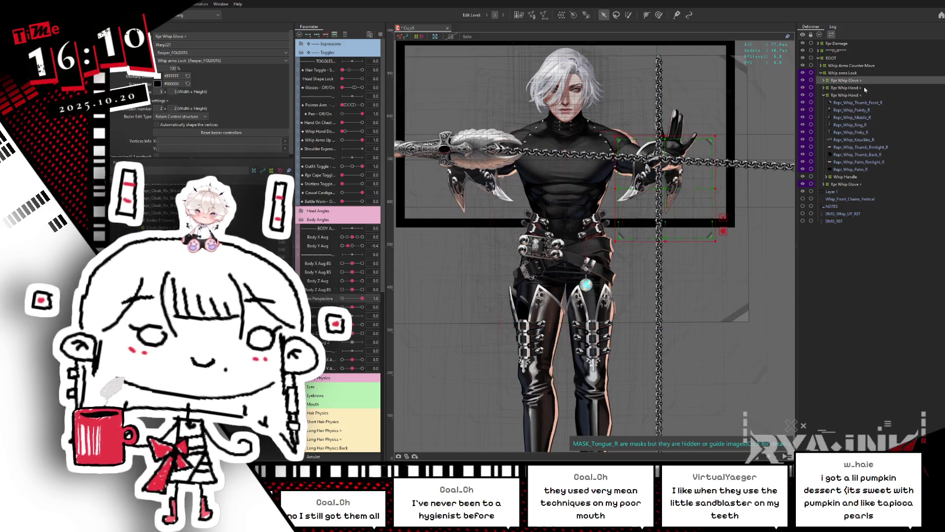
Shift the Rpr Whip Hand < deformer slightly right and test Lean Perspective at 0, then restore 1.0
click(867, 87)
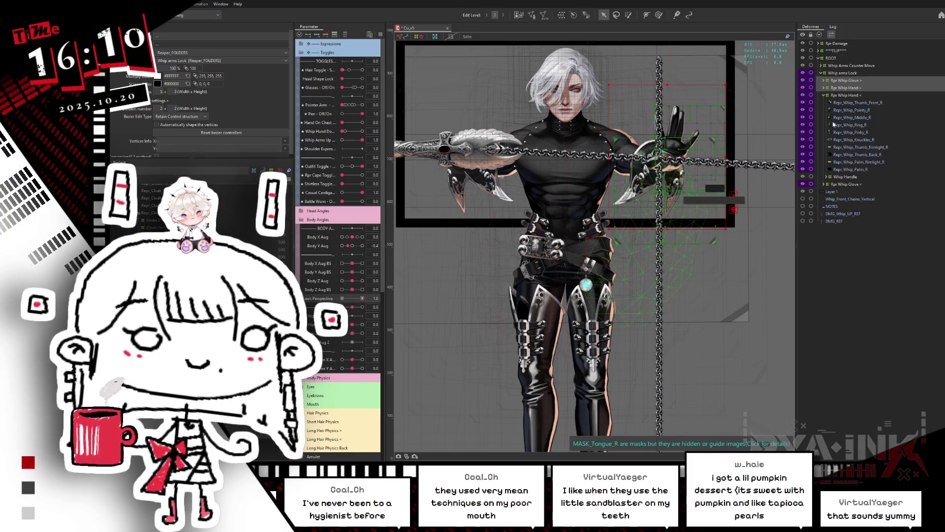
click(855, 96)
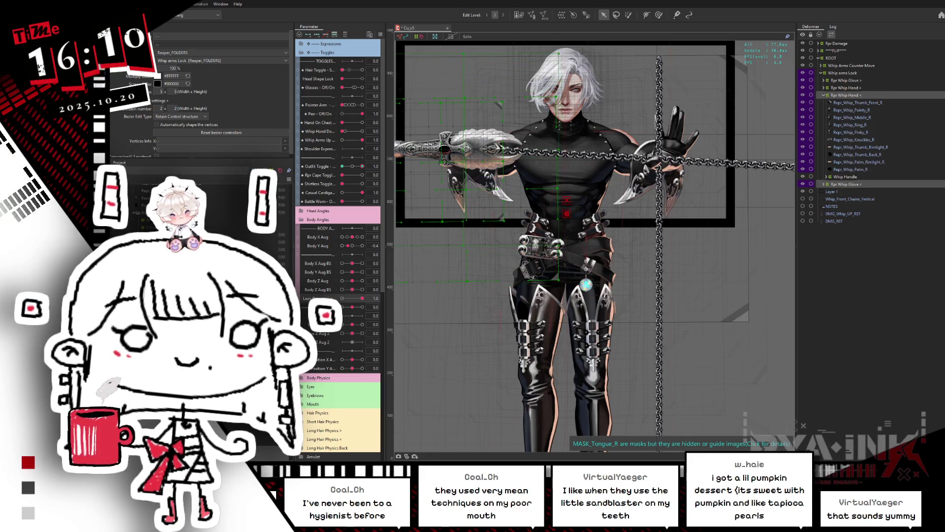
drag(562, 147, 567, 147)
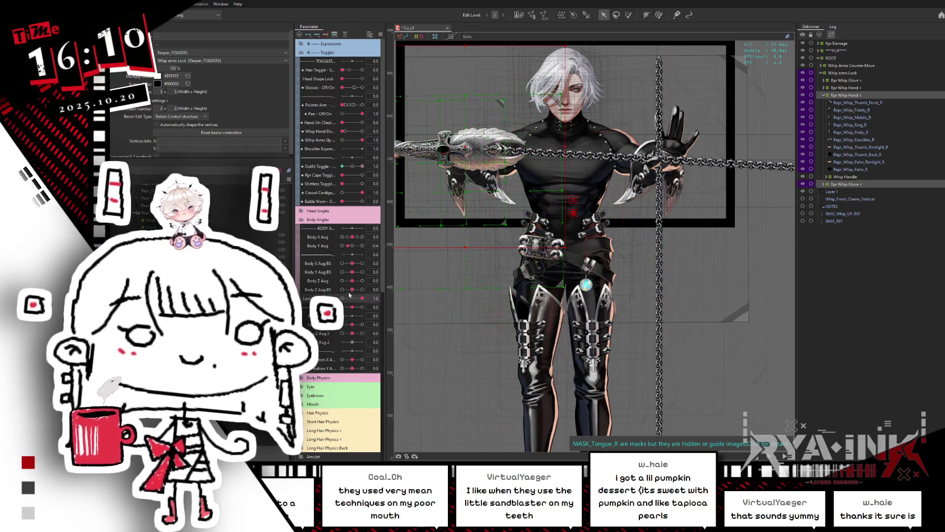
drag(361, 299, 346, 299)
key(ctrl+z)
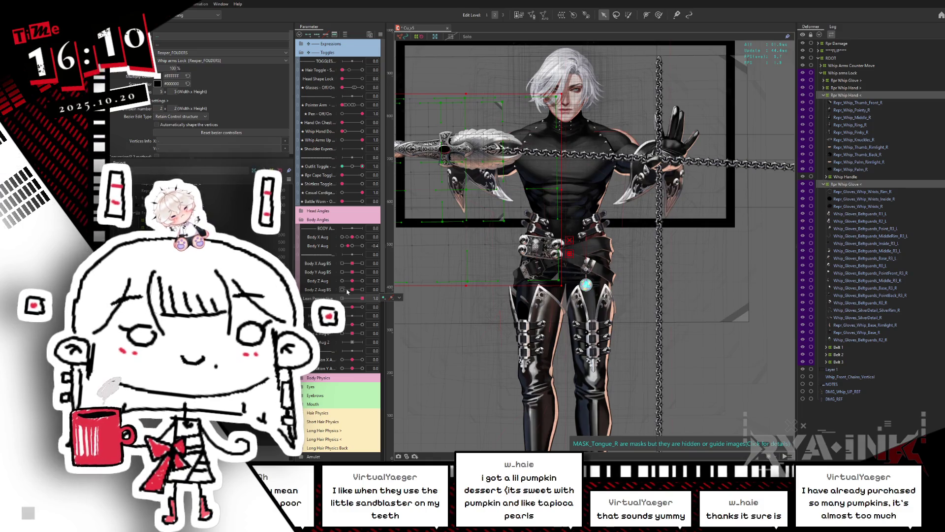
Select the Rpr Whip Glove >, Rpr Whip Hand < and sword-arm deformers, set lean to 1.0, and hide overlays
click(413, 268)
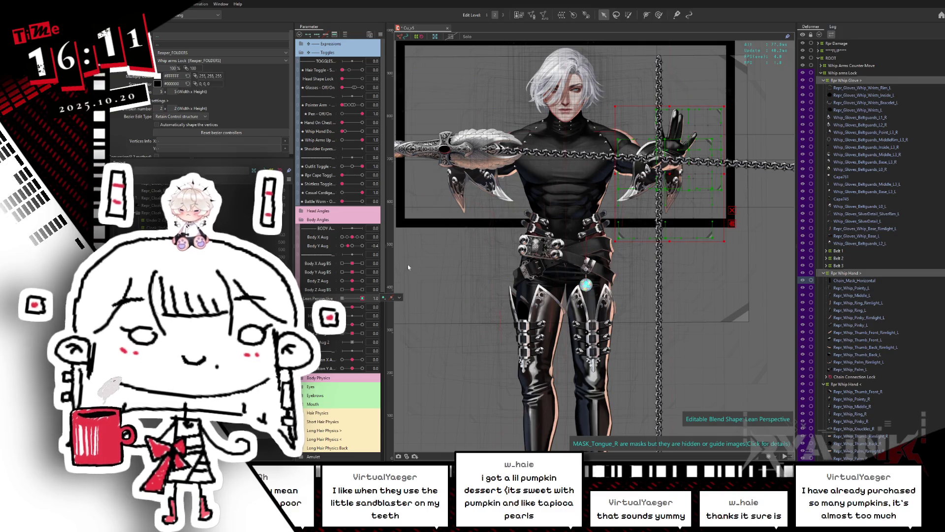
click(482, 197)
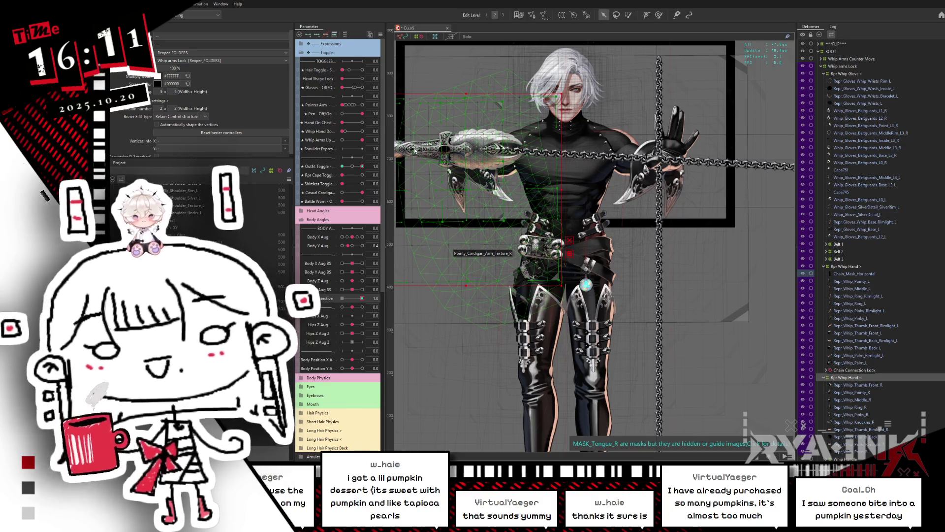
click(415, 147)
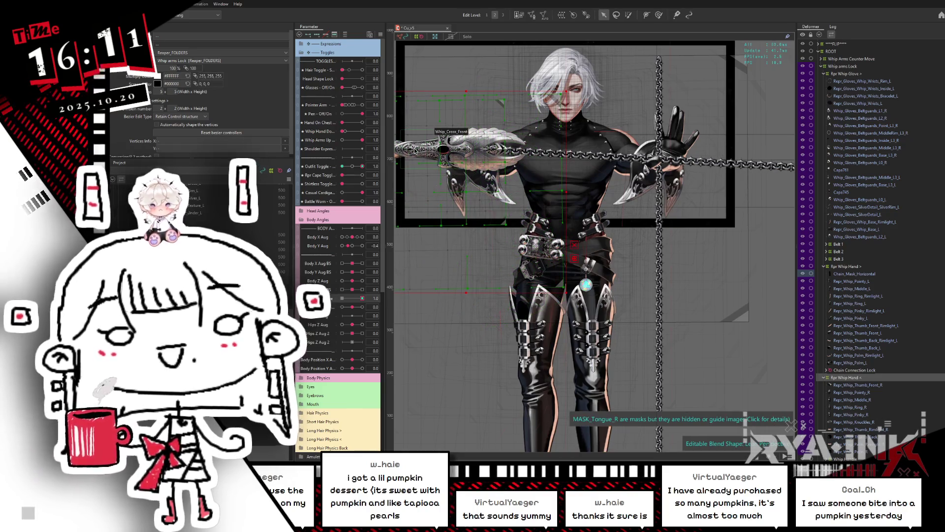
mouse_move(351, 299)
mouse_down()
mouse_move(385, 292)
mouse_move(362, 304)
mouse_up()
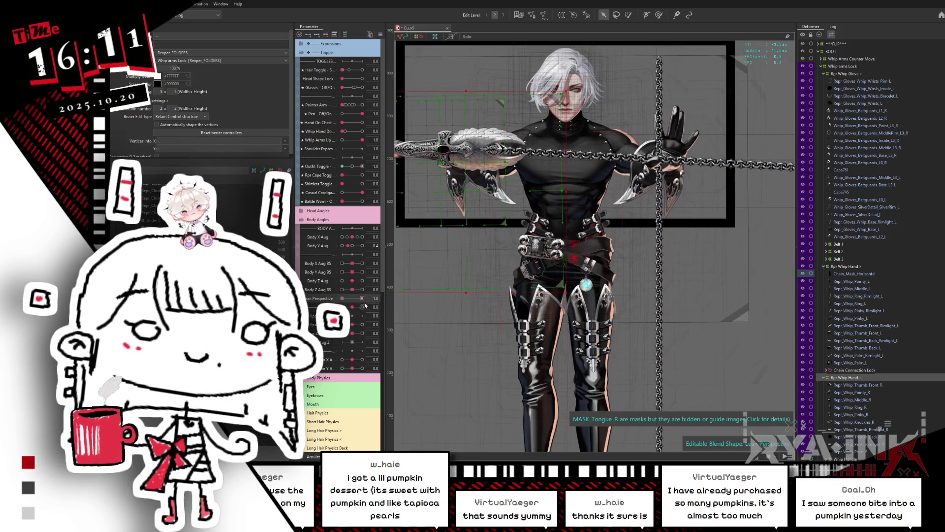
key(ctrl+h)
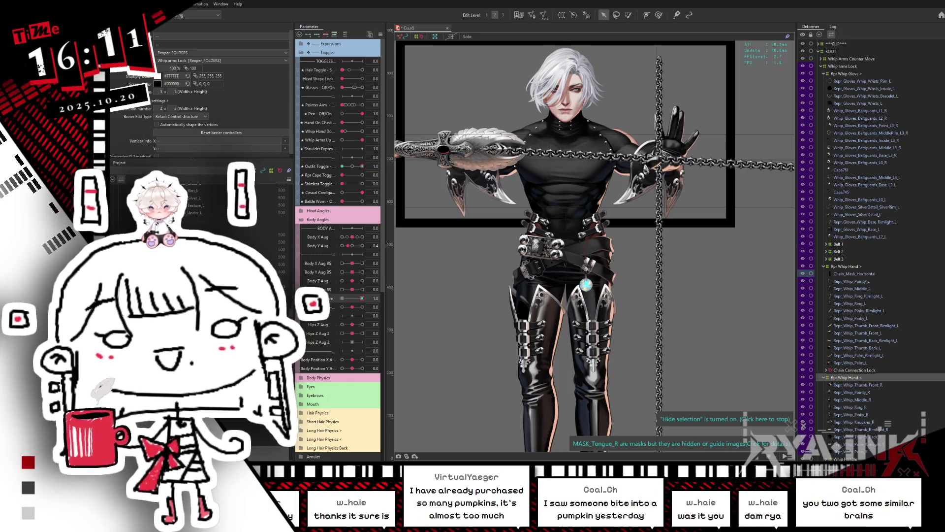
Test Lean Perspective down to its minimum, then collapse the Rpr Whip Hand/Glove folders and Whip arms Lock
mouse_move(361, 299)
mouse_down()
mouse_move(344, 299)
mouse_move(380, 299)
mouse_move(345, 300)
mouse_move(374, 307)
mouse_up()
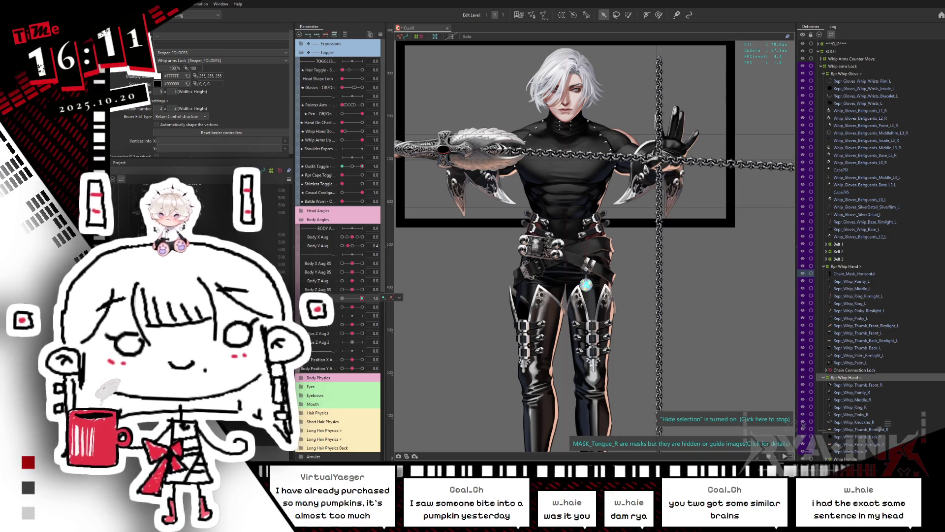
mouse_move(361, 301)
mouse_down()
mouse_move(327, 299)
mouse_move(364, 299)
mouse_up()
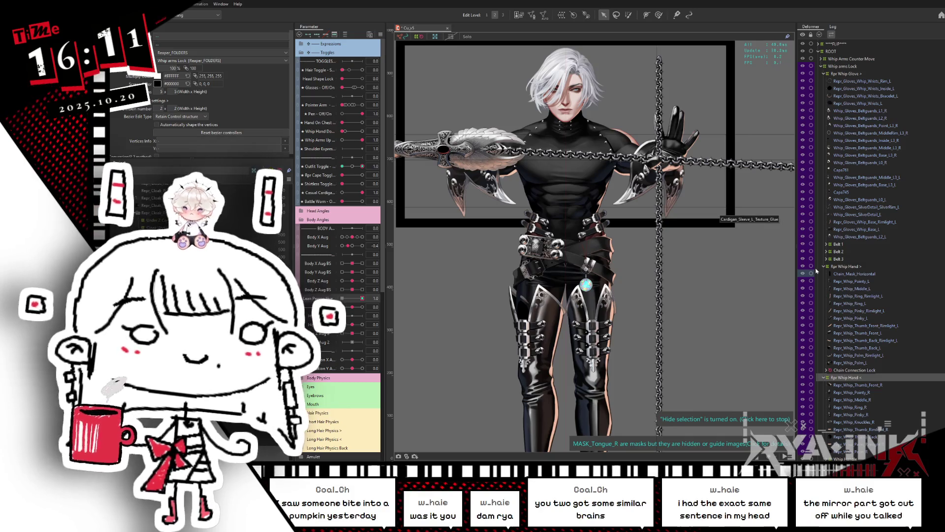
click(824, 266)
click(826, 275)
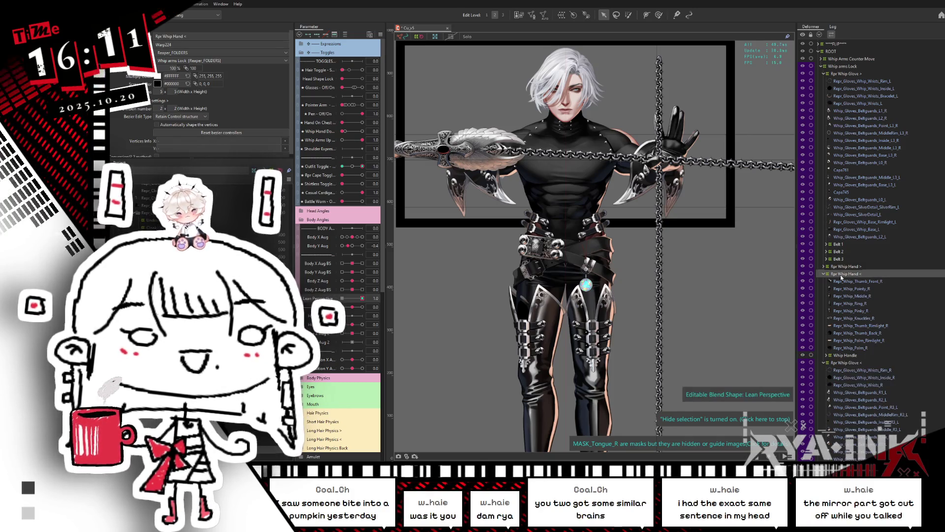
click(824, 274)
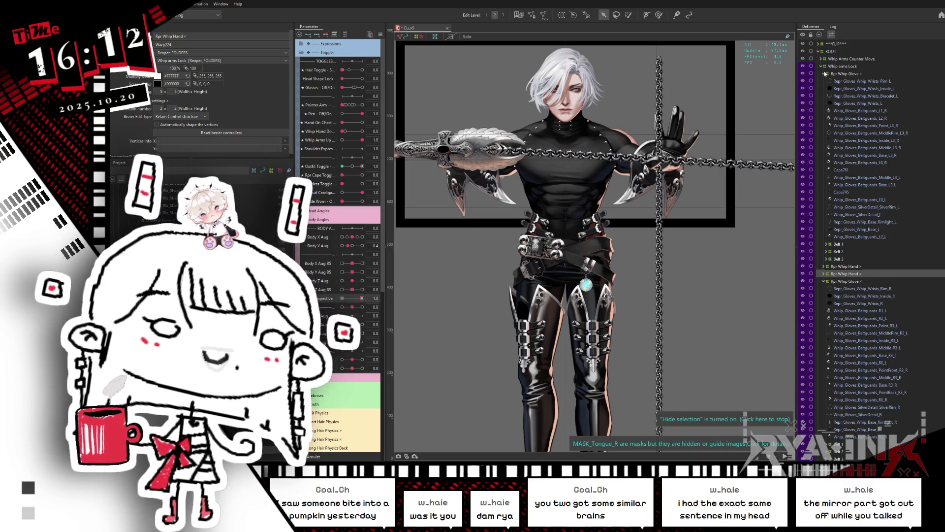
click(822, 74)
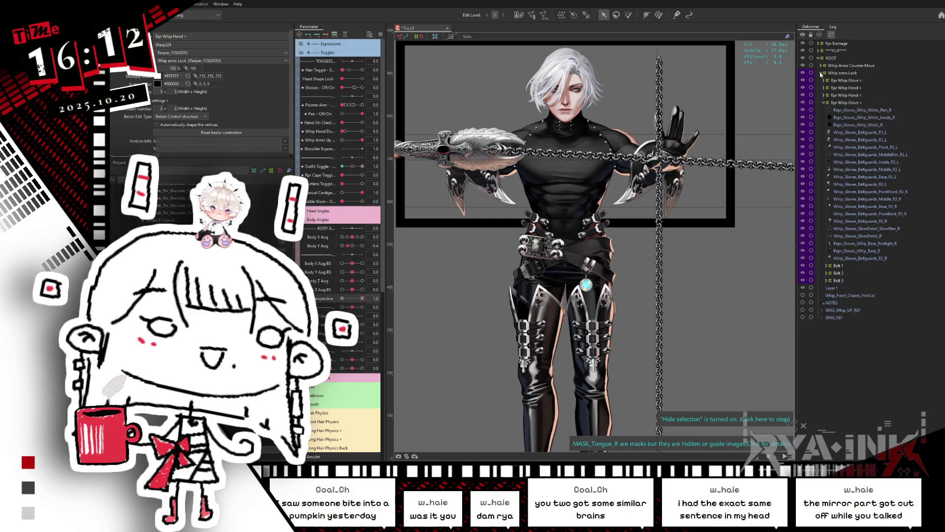
click(821, 73)
click(837, 66)
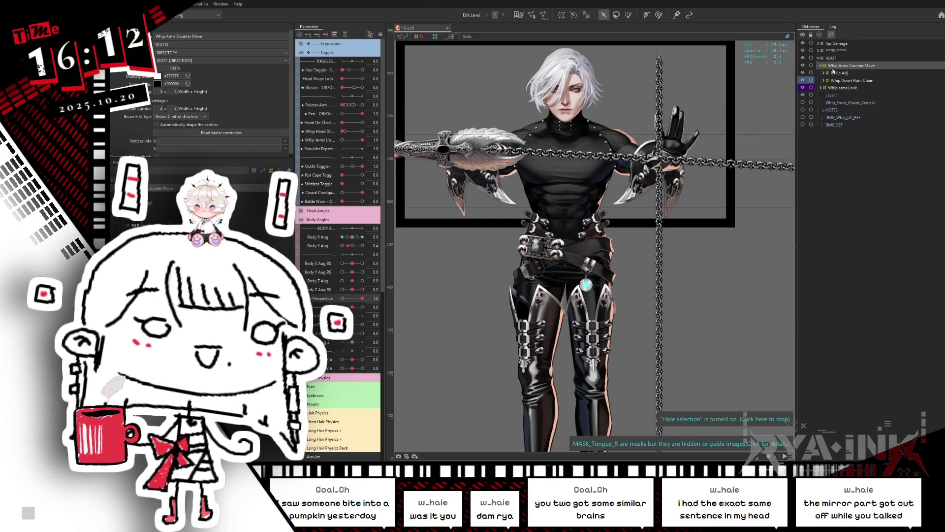
click(838, 73)
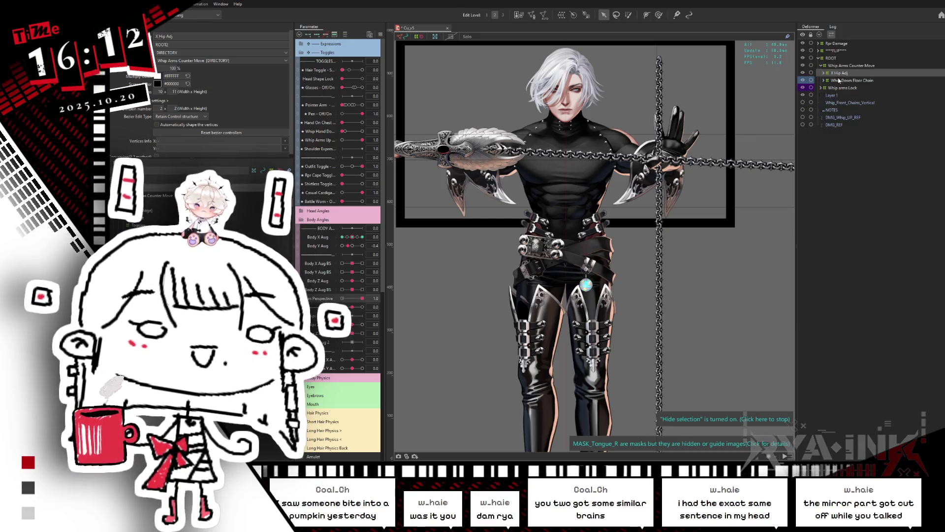
click(824, 72)
click(838, 81)
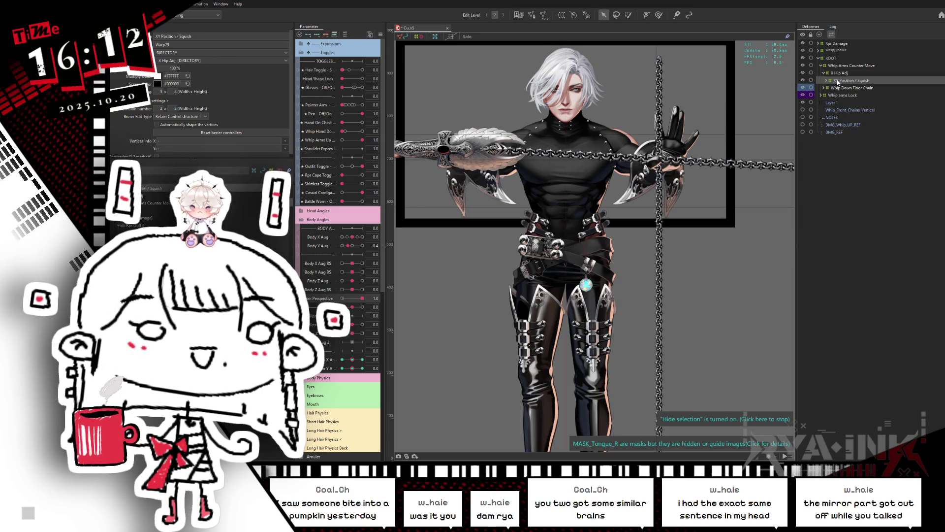
click(399, 297)
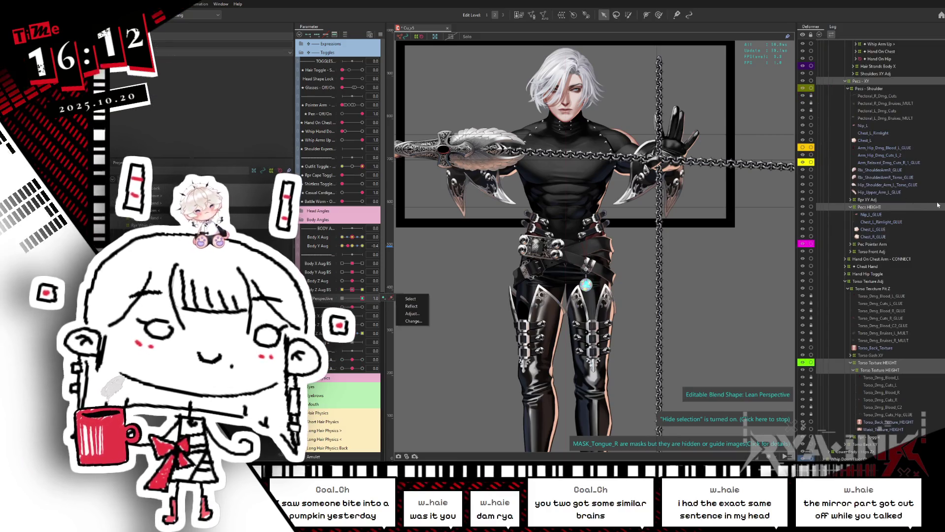
key(Escape)
click(861, 109)
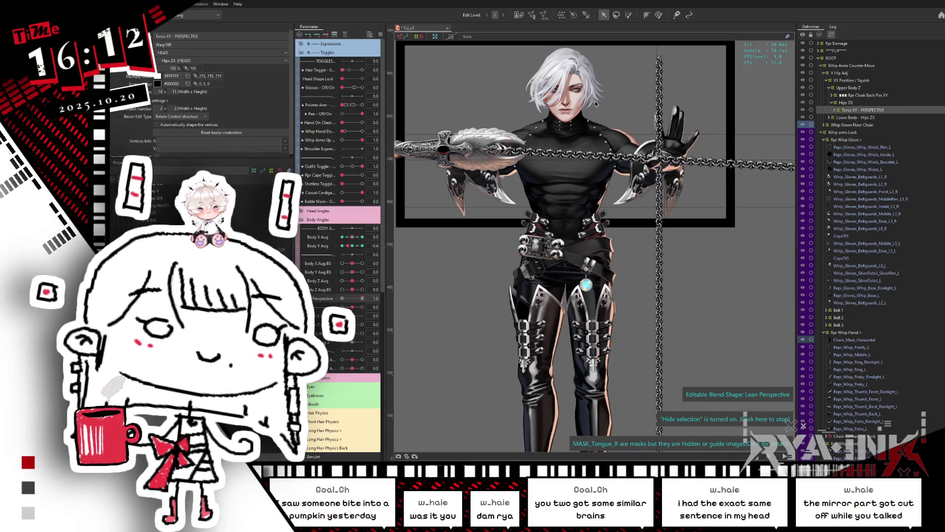
mouse_move(363, 298)
mouse_down()
mouse_move(353, 300)
mouse_move(424, 282)
mouse_up()
click(853, 89)
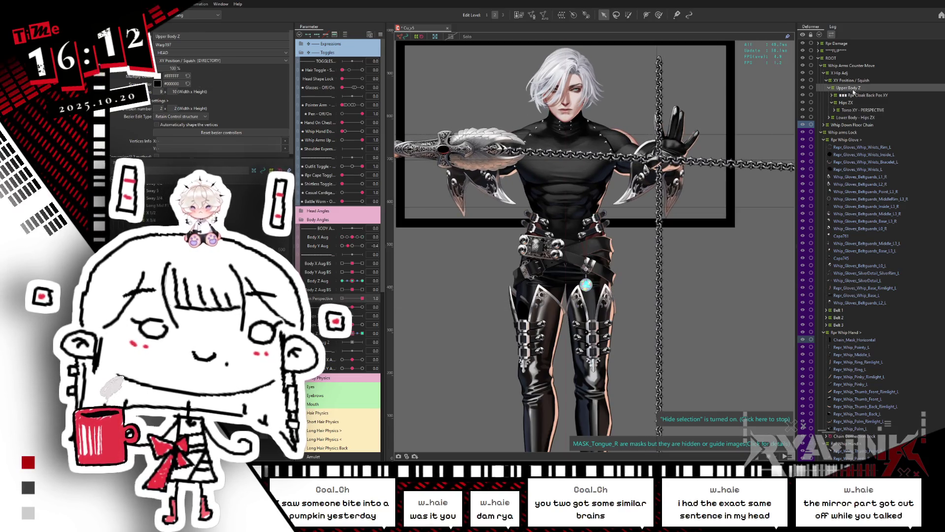
click(843, 80)
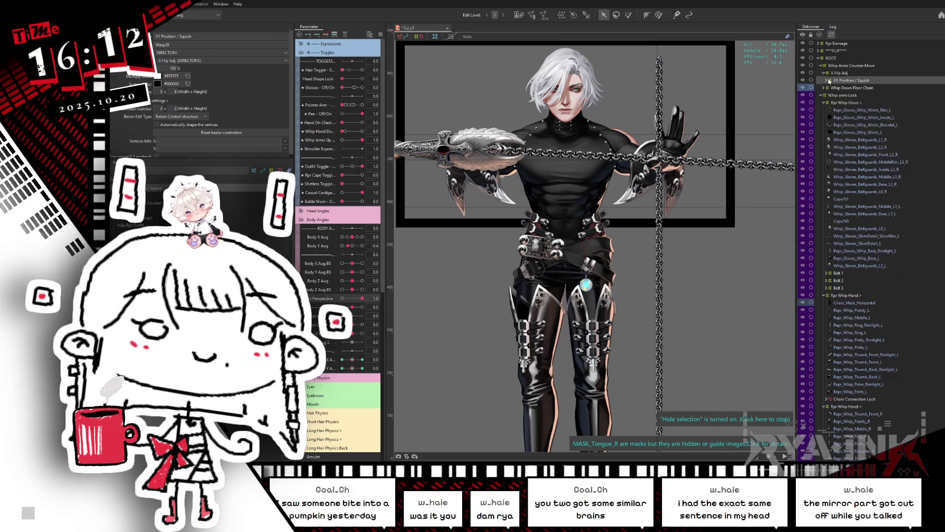
click(826, 80)
double_click(834, 73)
click(824, 74)
click(824, 74)
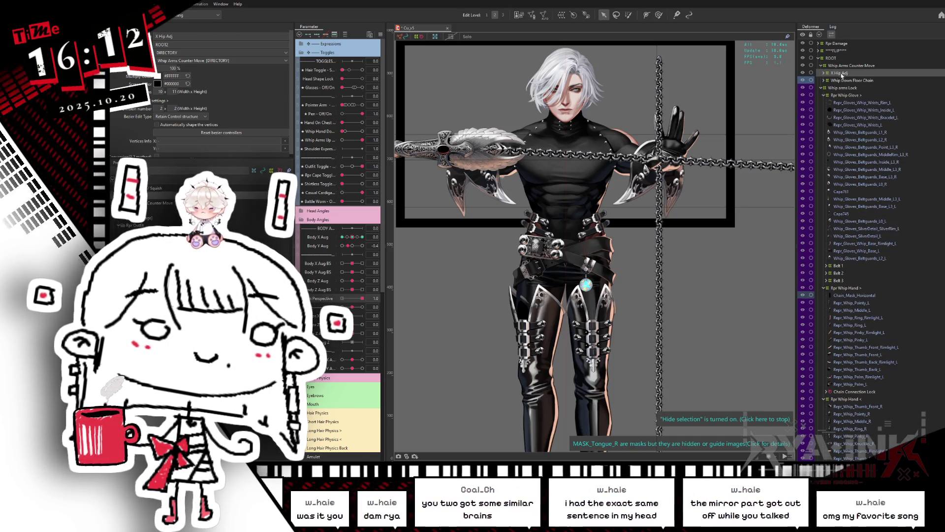
click(823, 87)
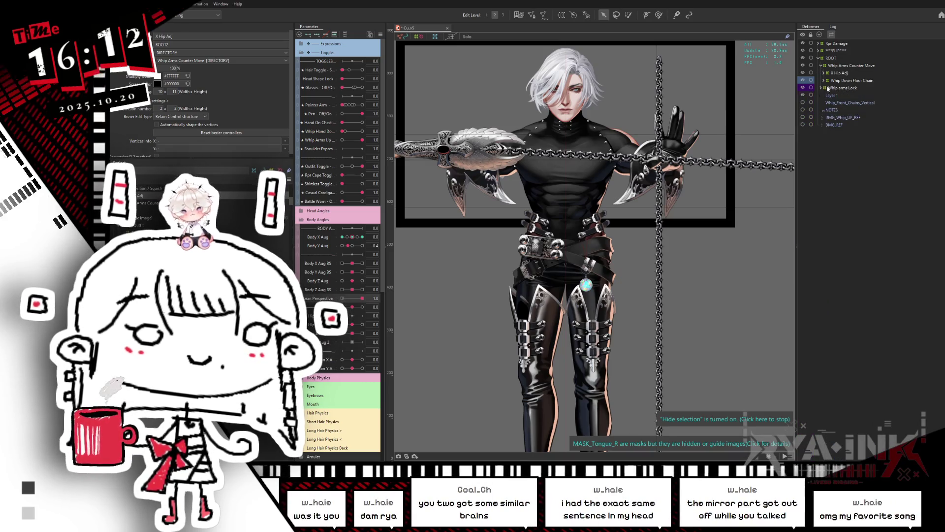
click(839, 73)
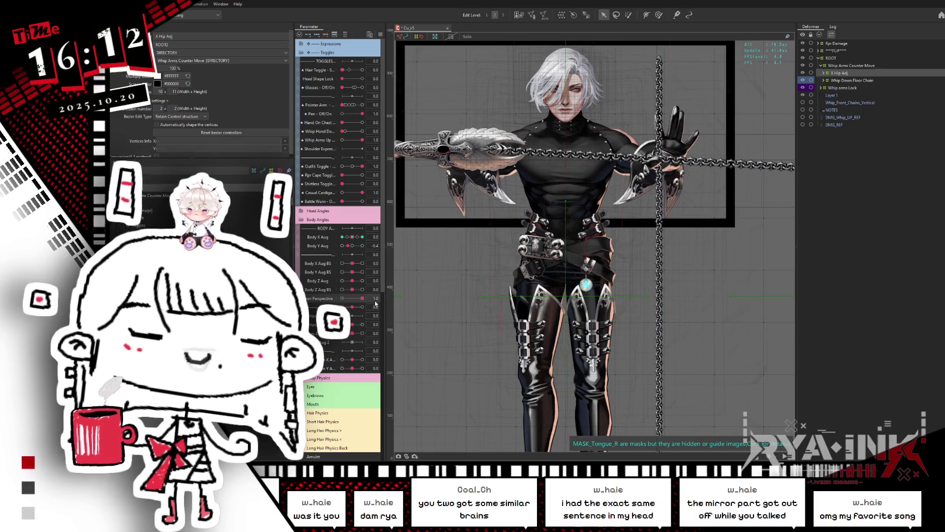
Check Lean Perspective at 0, dismiss its key options, and save the model with File > Save
mouse_move(362, 298)
mouse_down()
mouse_move(342, 299)
mouse_move(368, 301)
mouse_up()
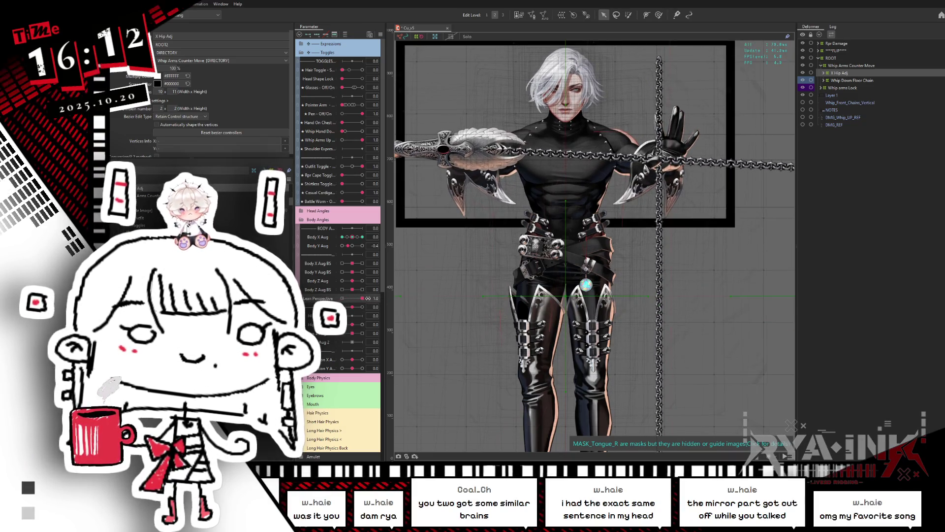
click(399, 298)
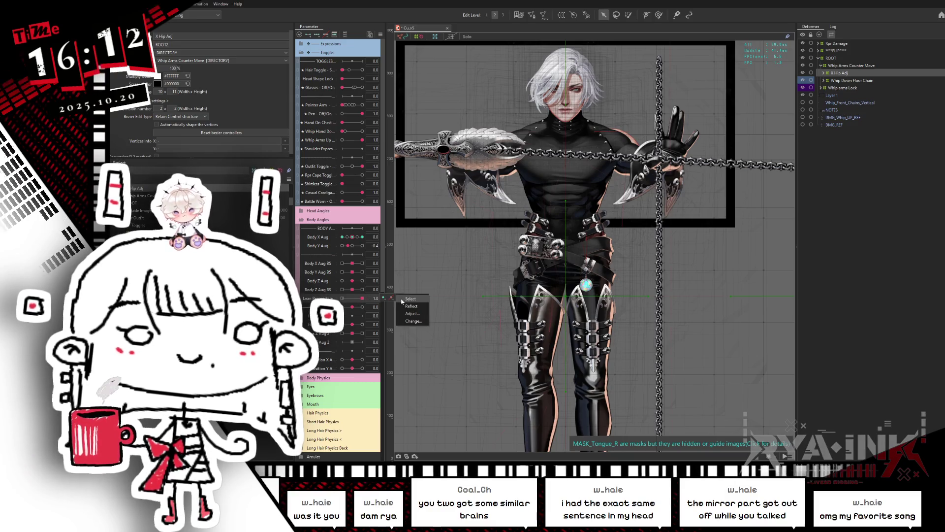
key(Escape)
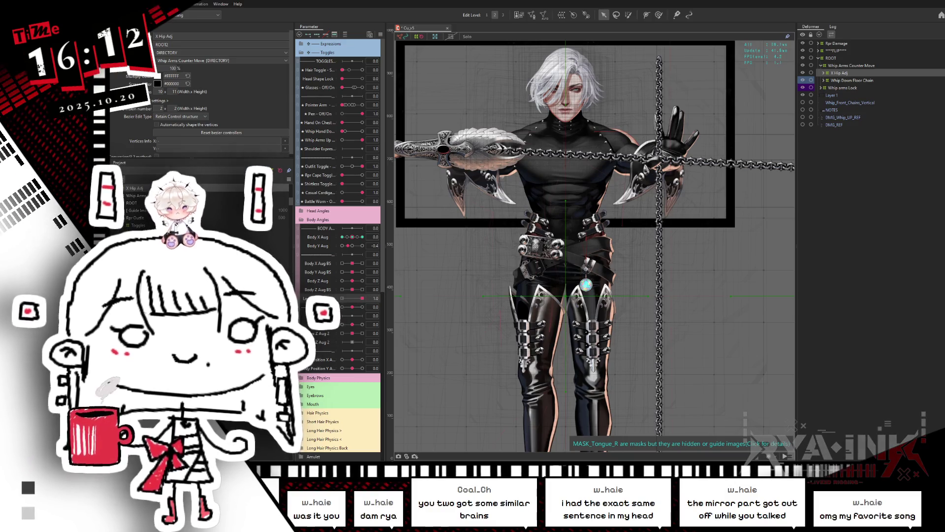
key(alt+f)
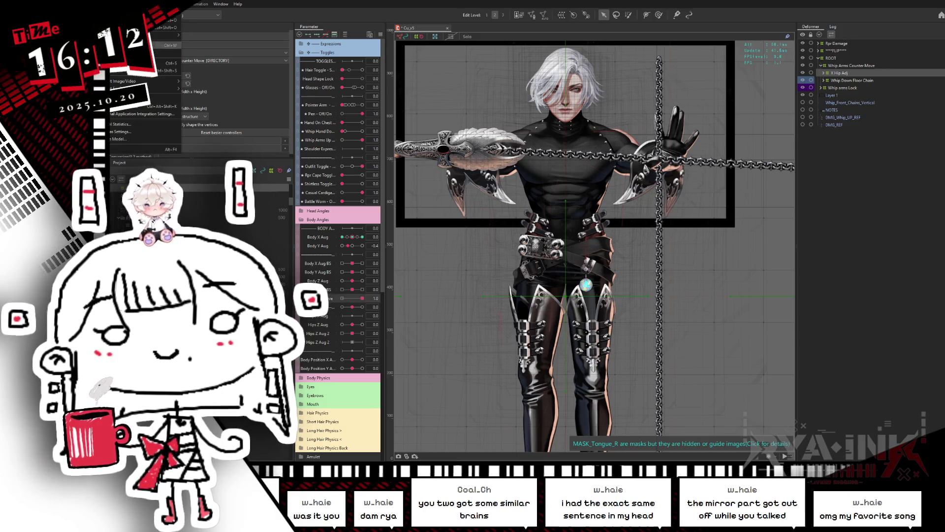
click(123, 63)
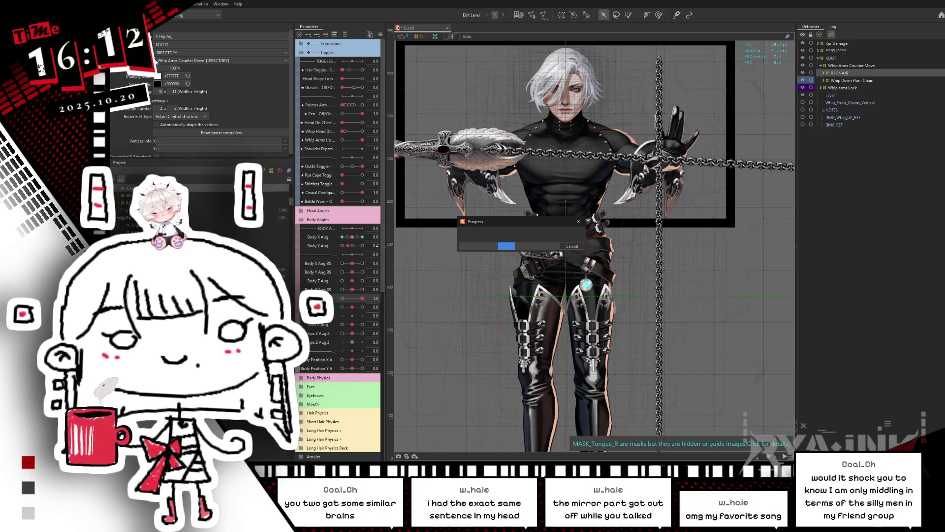
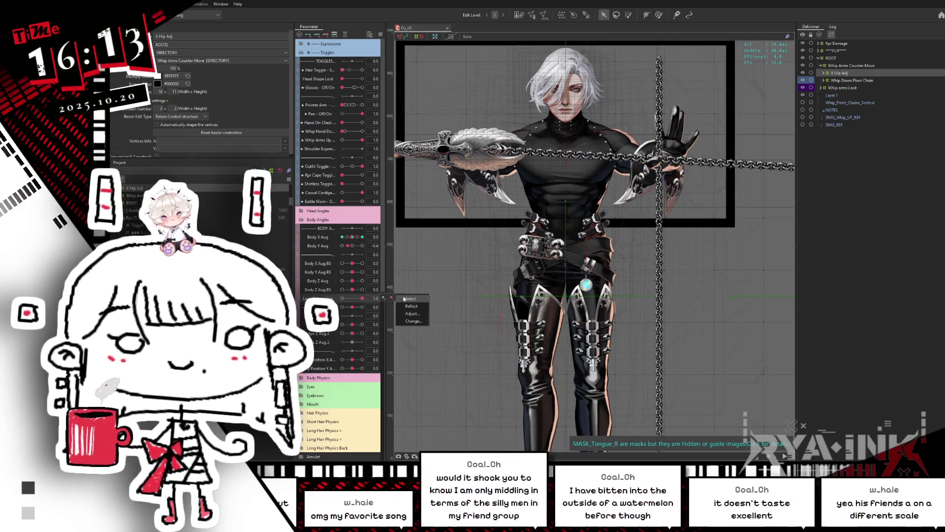
Select the torso deformers and compare the existing Lean Perspective parameter at 0 and 1
click(566, 162)
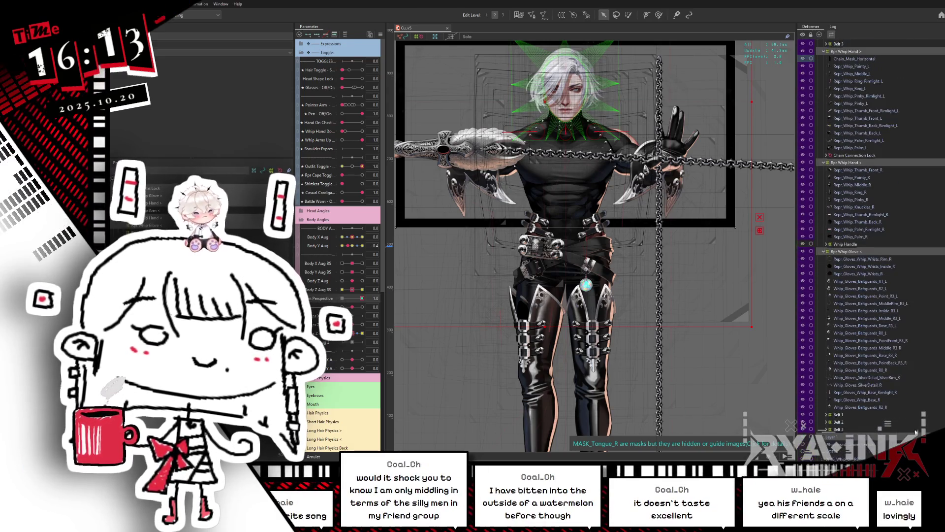
click(840, 252)
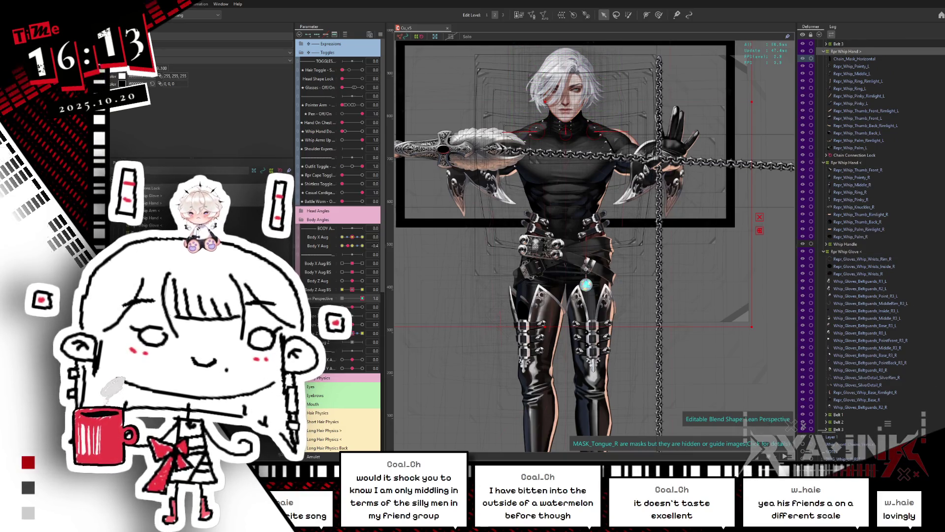
scroll(938, 292, up, 10)
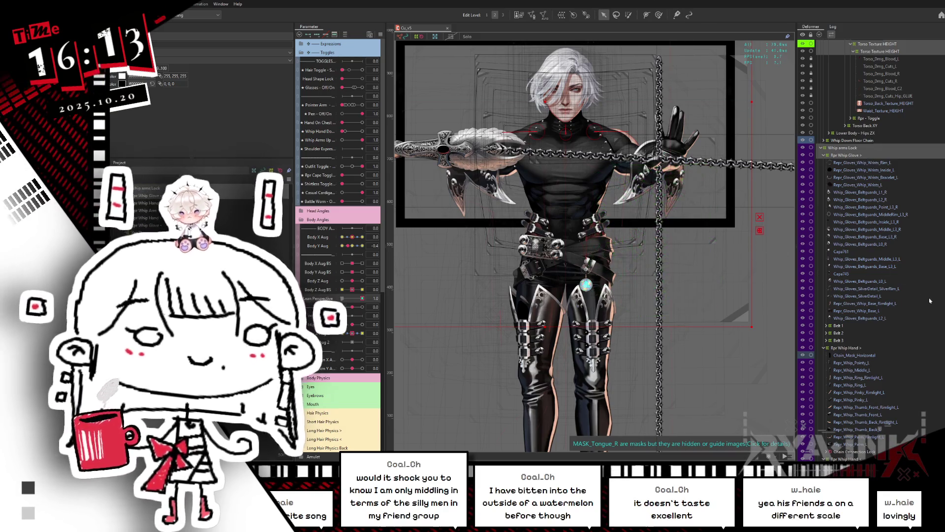
scroll(871, 241, up, 1)
scroll(871, 242, up, 5)
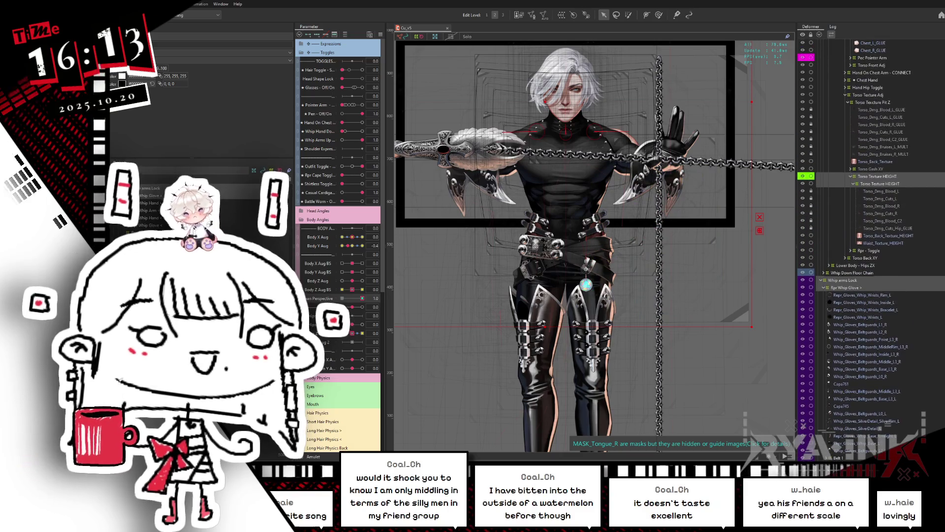
click(849, 288)
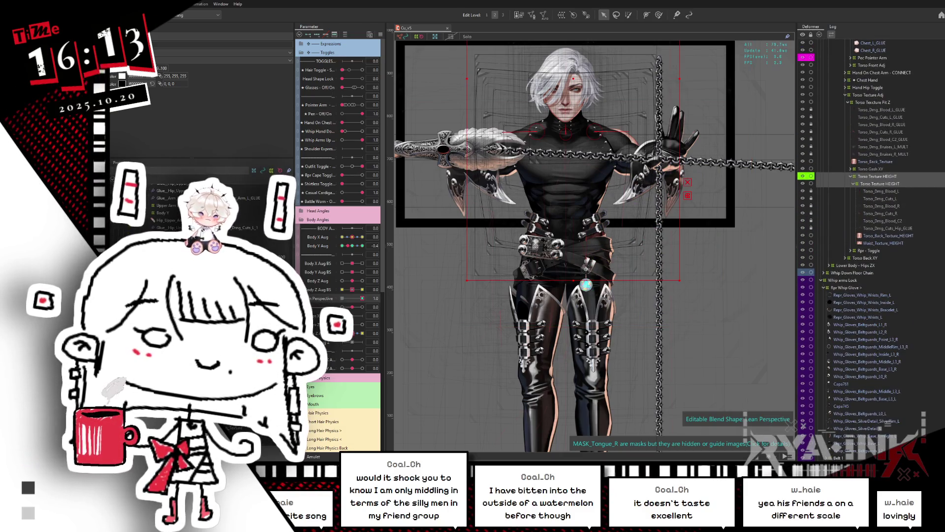
scroll(871, 241, up, 6)
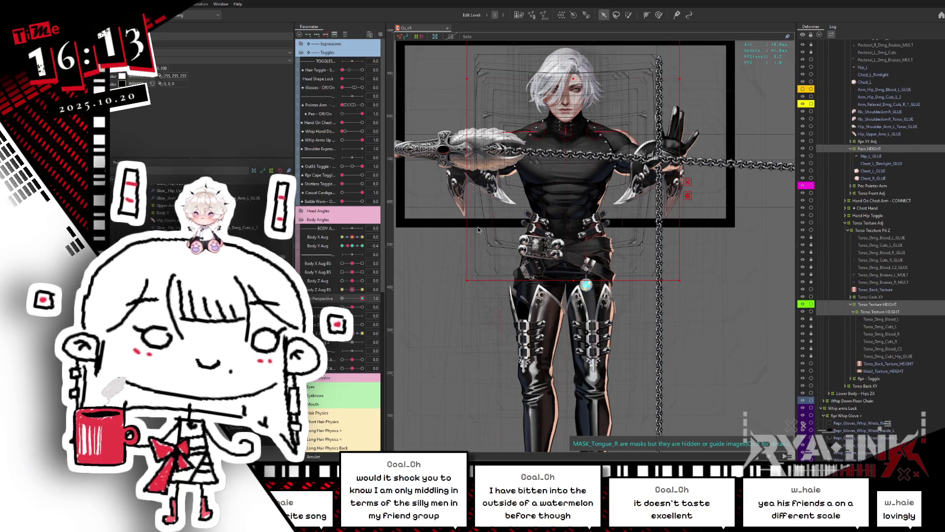
drag(358, 304, 342, 299)
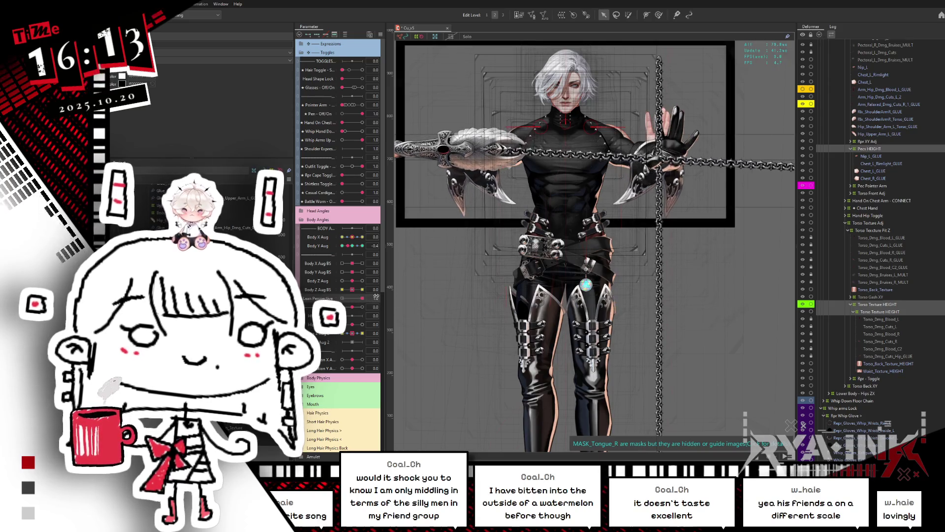
drag(342, 299, 385, 300)
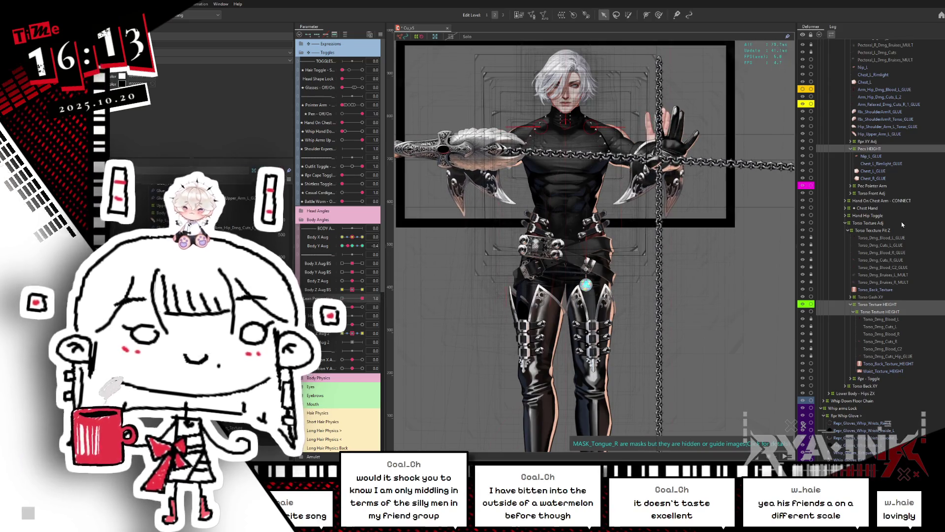
scroll(858, 105, up, 15)
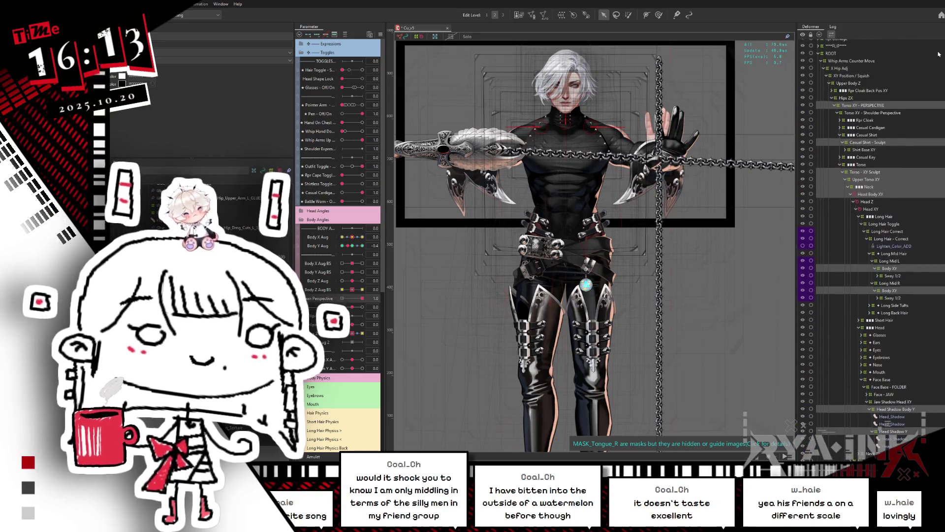
Collapse the Torso XY - PERSPECTIVE, Hips ZX and XY Position / Squish branches, and hide the deformer grid
click(835, 103)
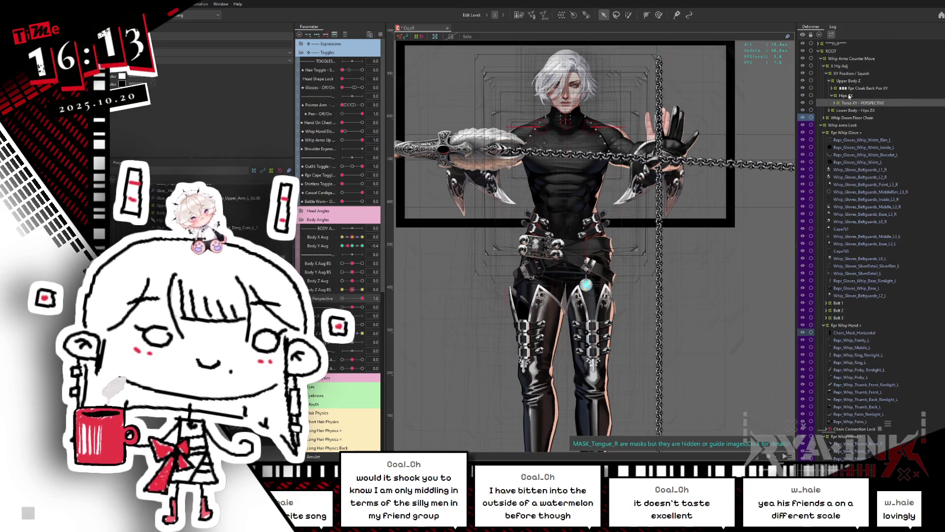
click(832, 96)
click(861, 82)
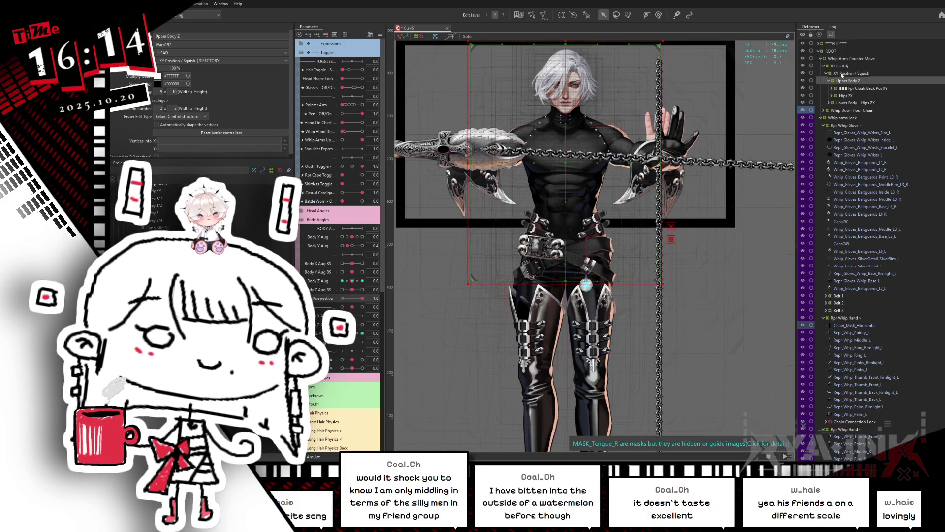
click(829, 74)
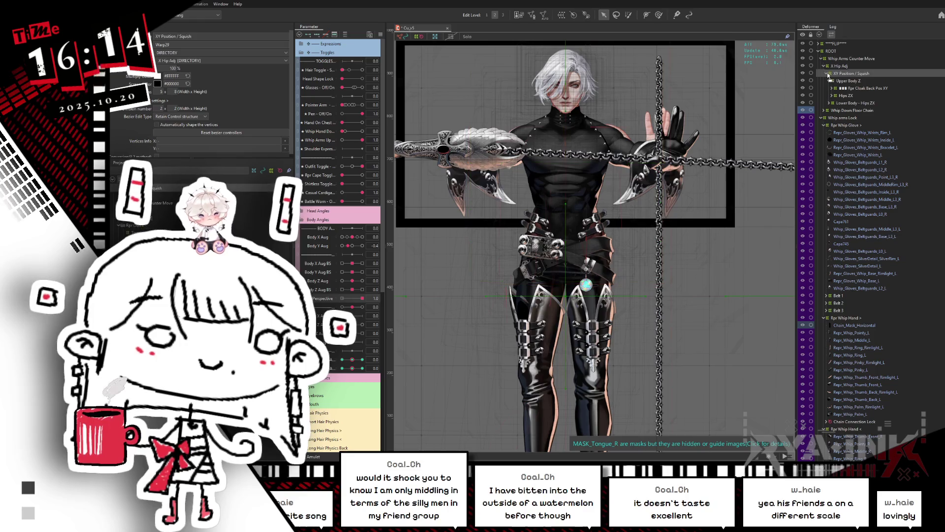
click(827, 74)
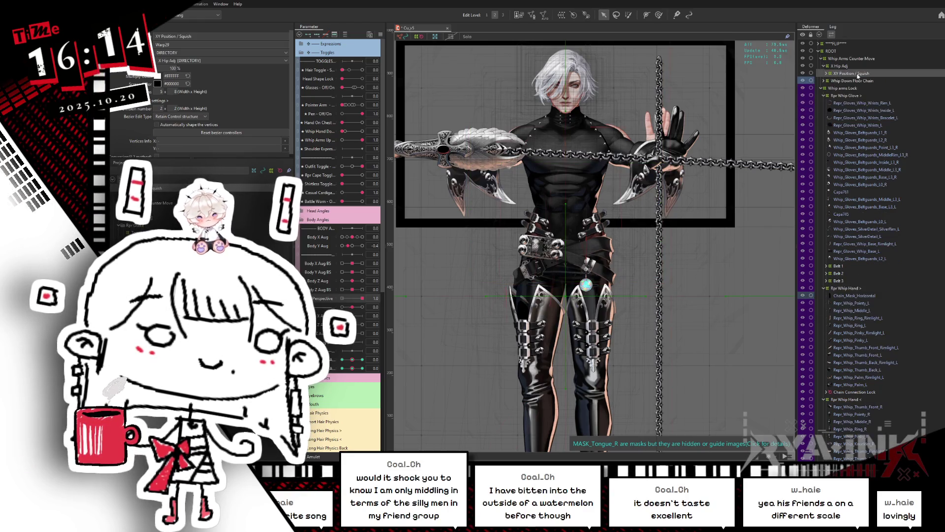
scroll(665, 102, up, 2)
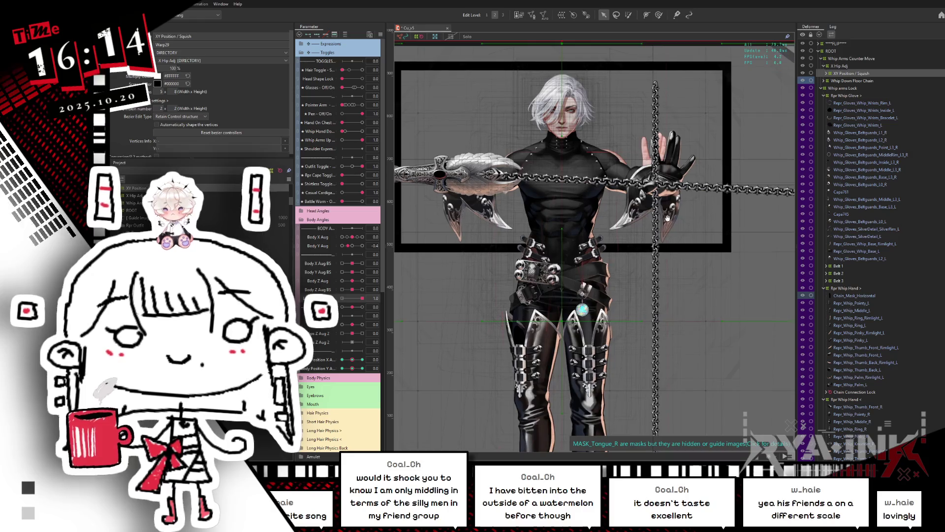
key(ctrl+h)
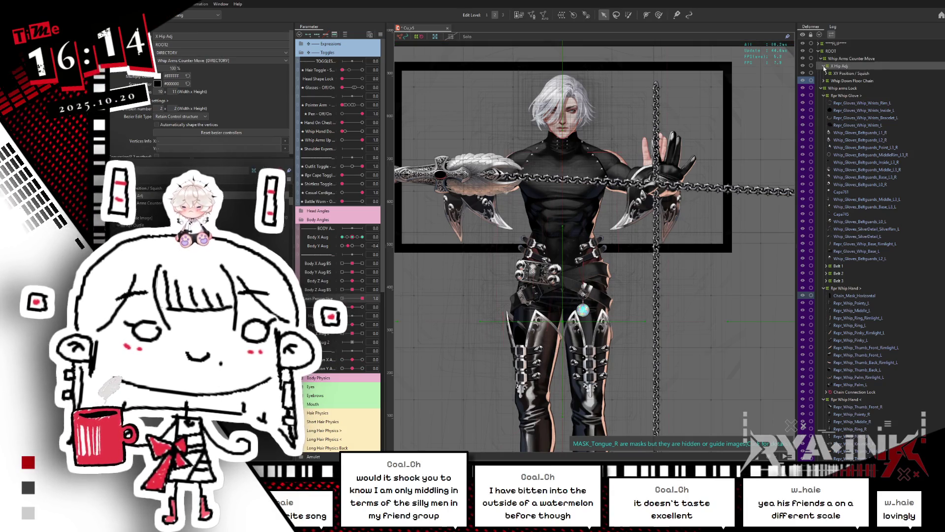
Select Upper Body Z and Lower Body - Hips ZX together for a new Lean Perspective warp deformer
click(824, 67)
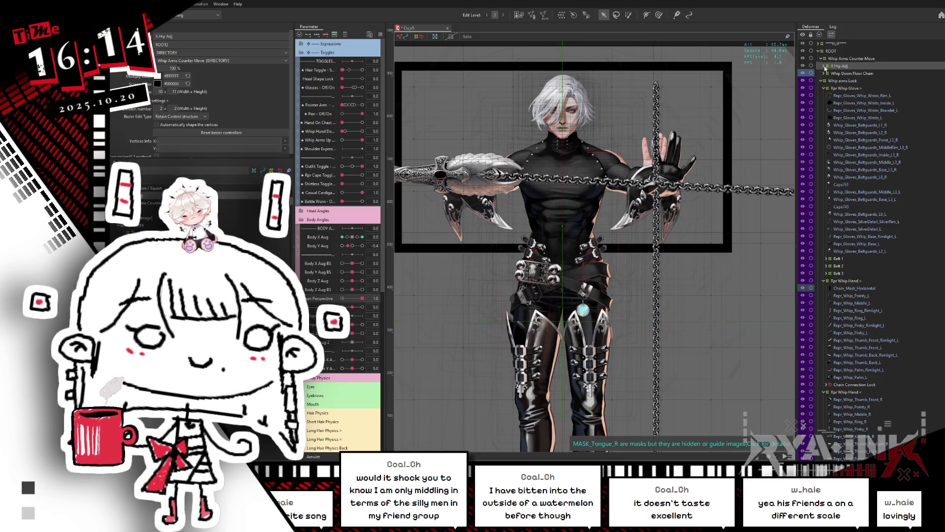
click(824, 67)
click(843, 74)
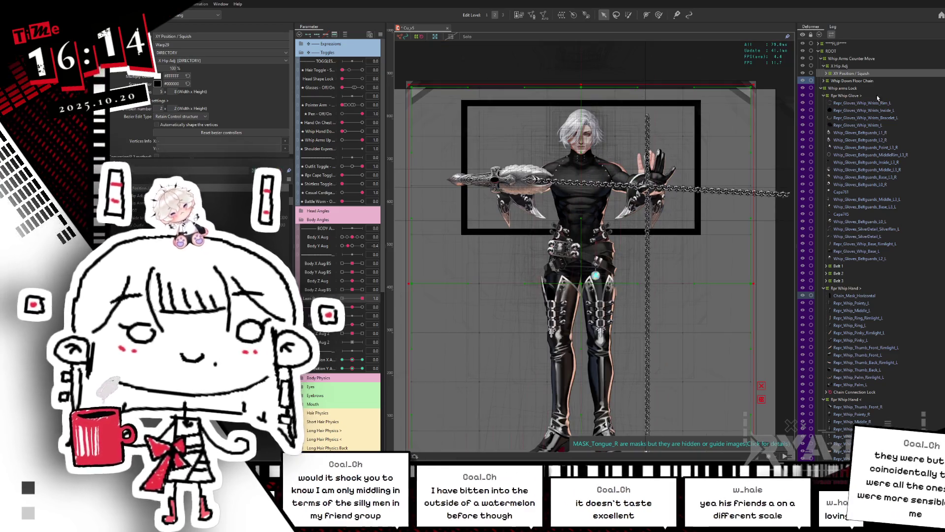
click(826, 73)
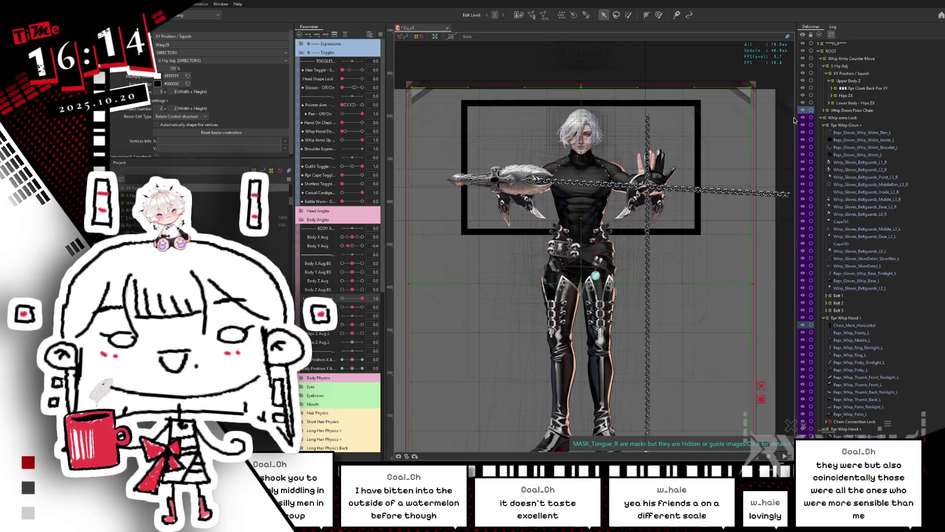
click(847, 81)
click(830, 82)
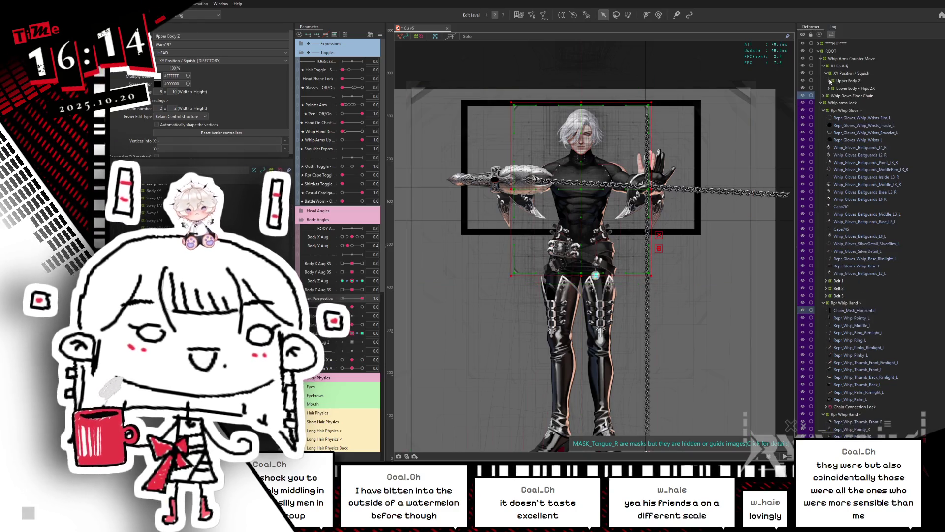
ctrl+click(850, 89)
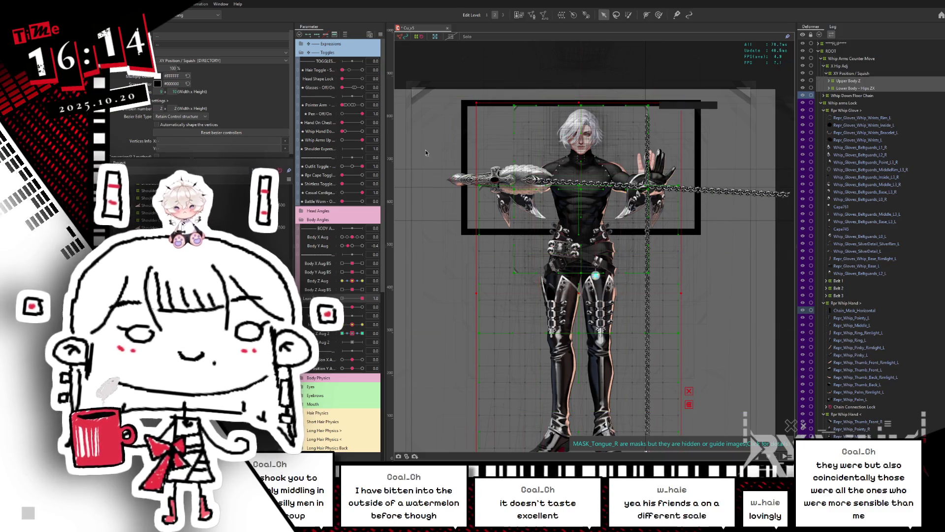
click(562, 15)
text(Lean Perspective)
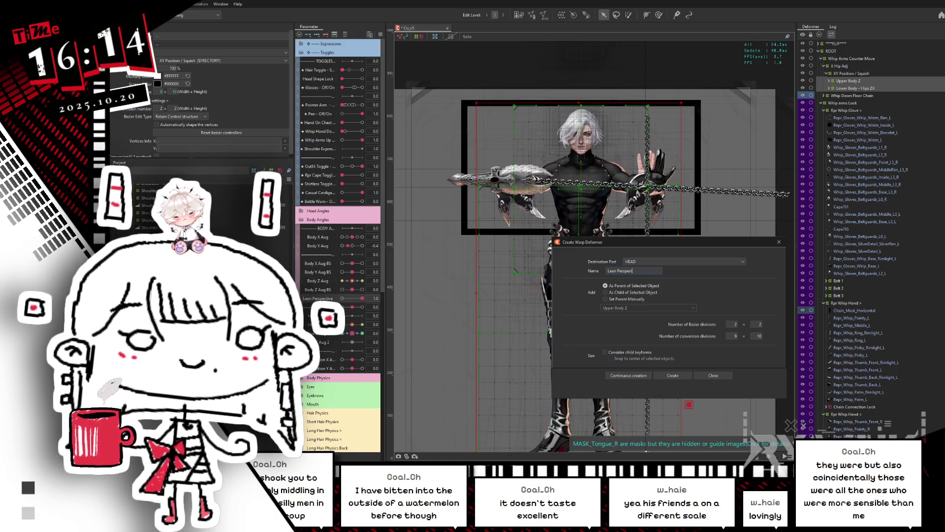
Create the Lean Perspective warp, pull its top-right corner down, and collapse the Whip arms Lock group
click(672, 375)
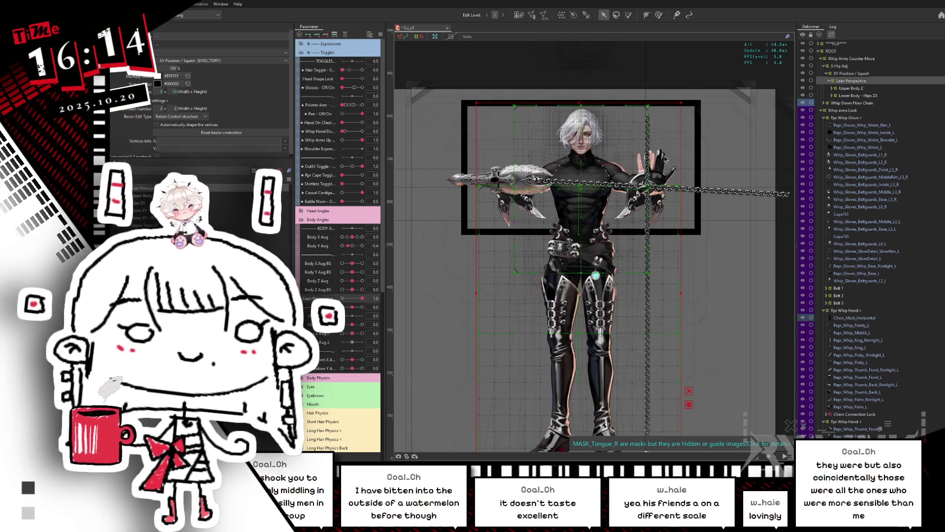
mouse_move(691, 83)
mouse_down()
mouse_move(689, 96)
mouse_move(700, 95)
mouse_up()
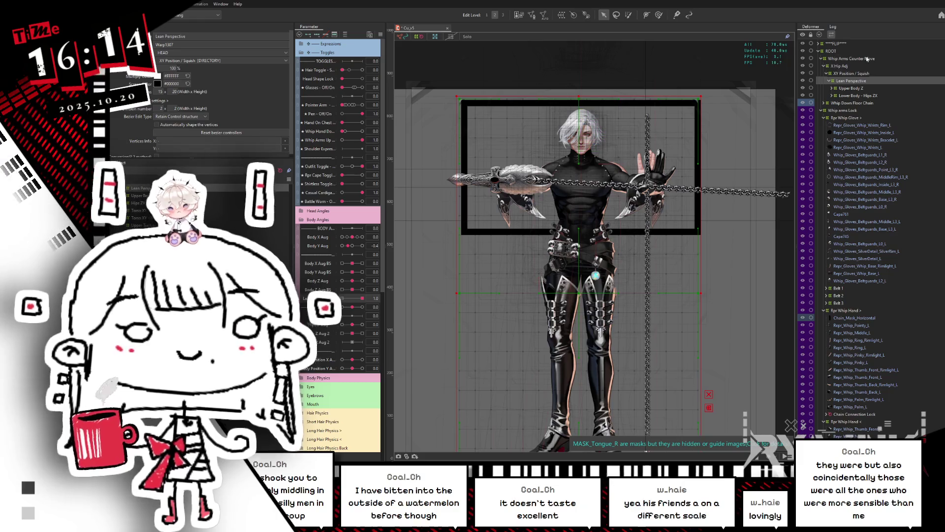
click(823, 111)
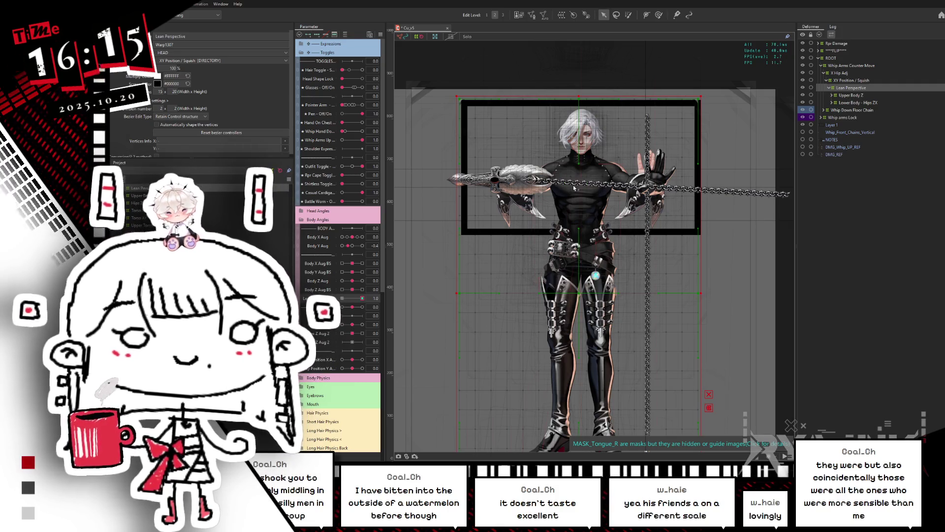
Make the Lean Perspective deformer editable on its parameter, then widen it and shift the upper body down
click(630, 15)
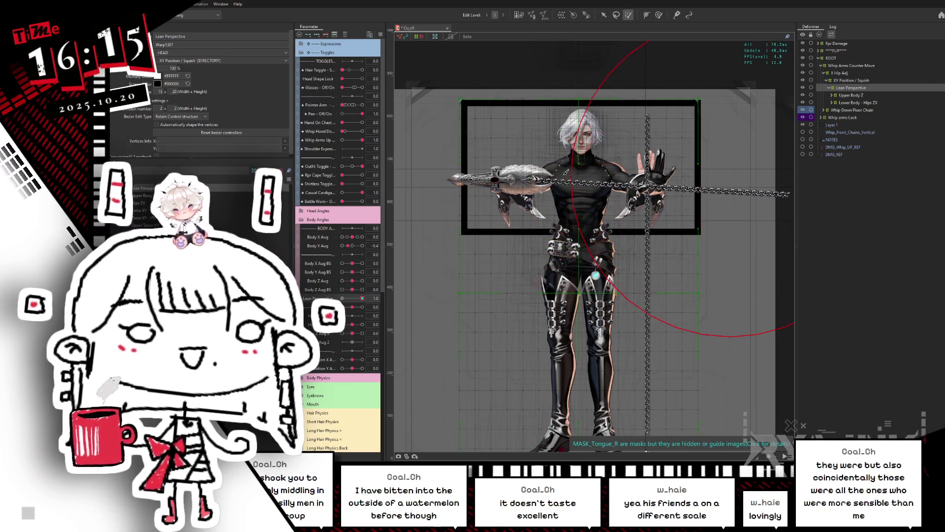
click(520, 132)
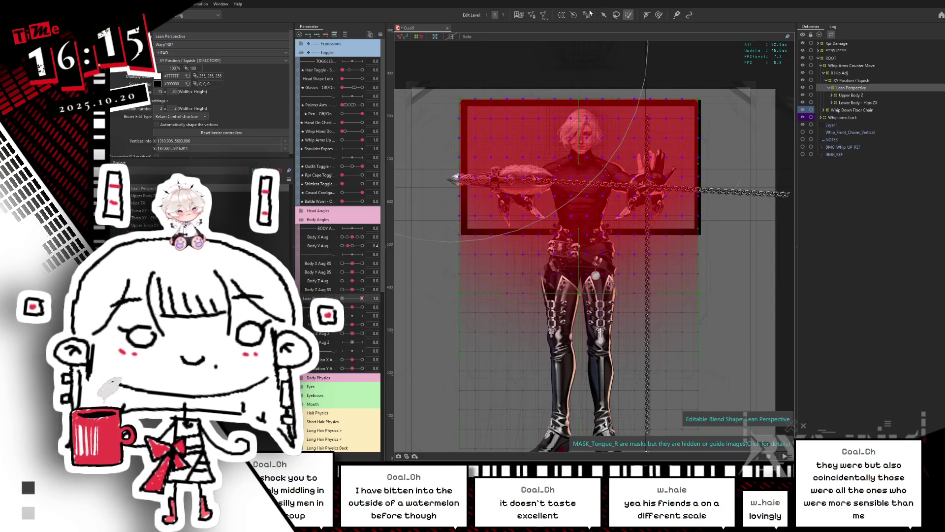
click(603, 15)
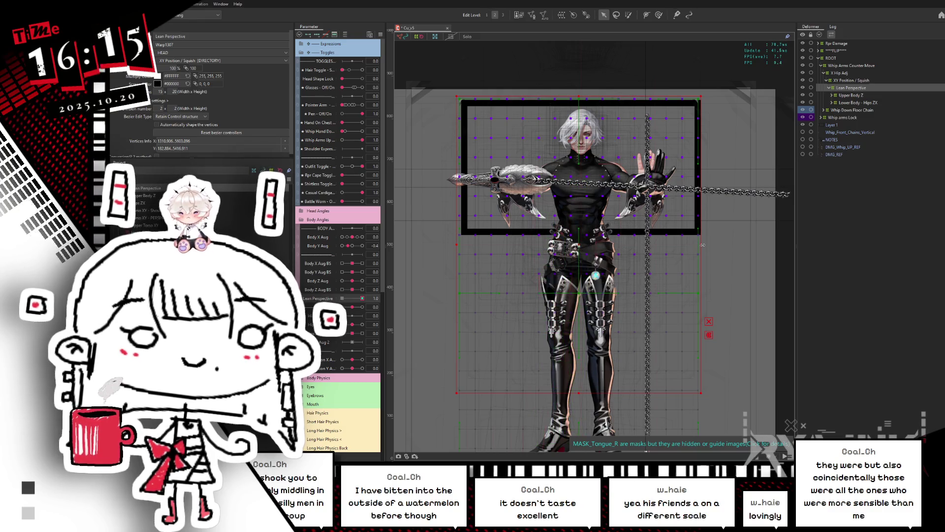
drag(703, 244, 724, 234)
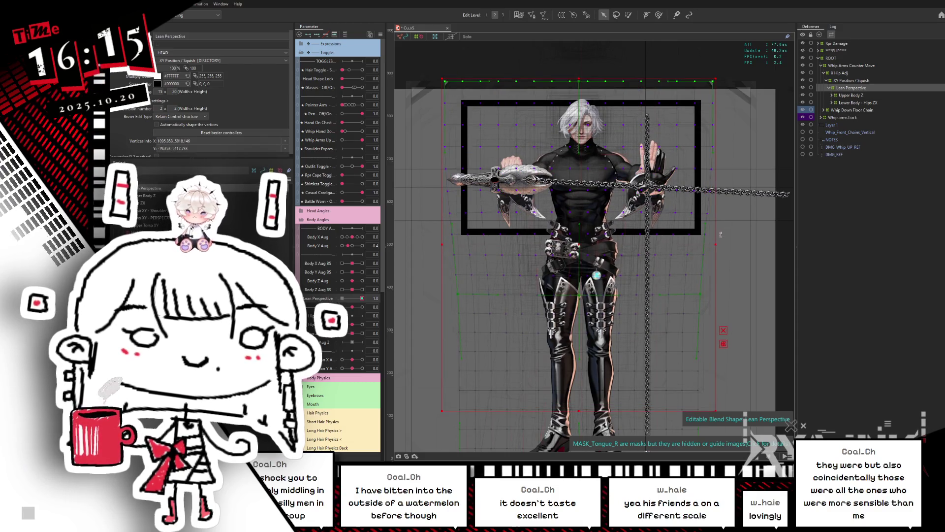
drag(579, 245, 576, 252)
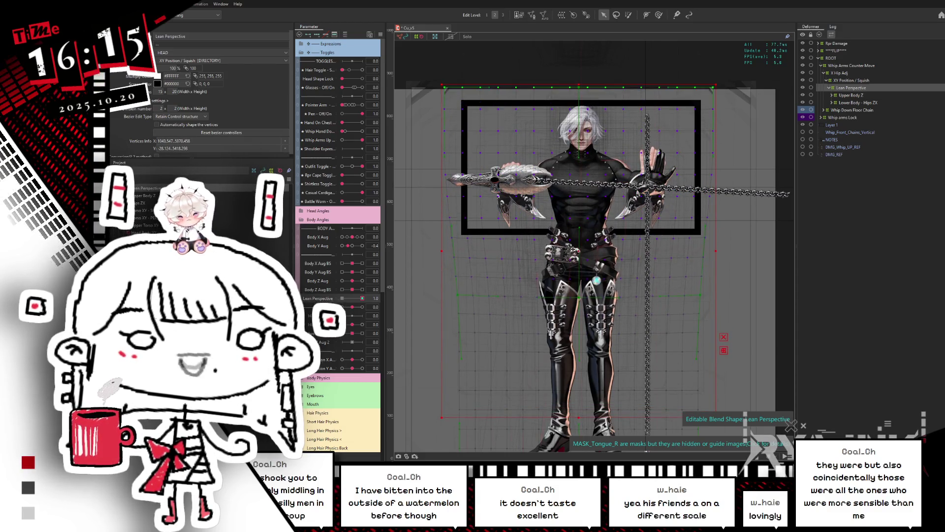
Lower the warp's top edge after checking the lean at 0, 1 and 0.2, and raise height divisions to 4
drag(362, 298, 342, 299)
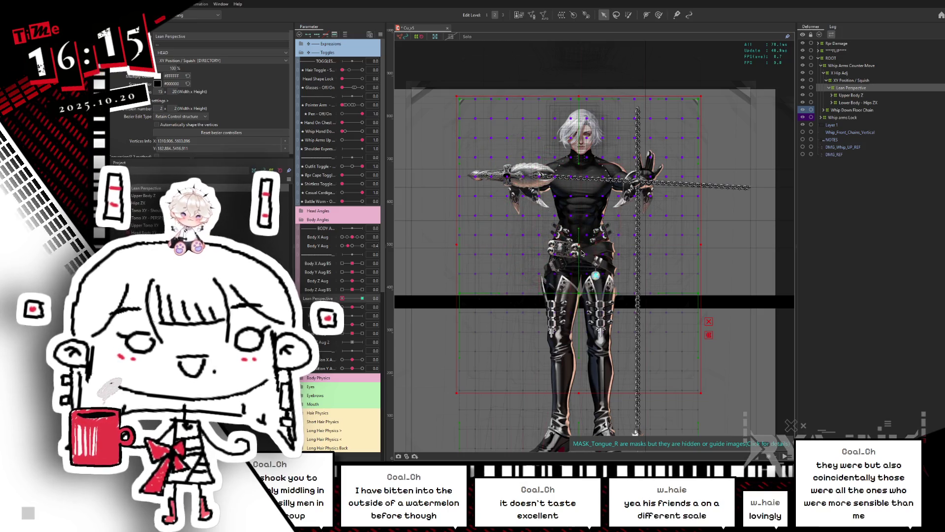
drag(344, 298, 363, 298)
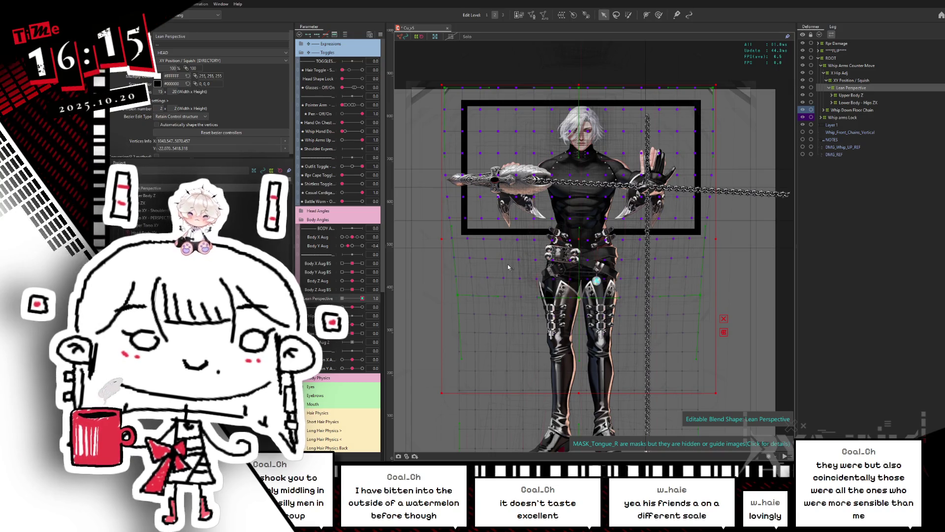
mouse_move(362, 298)
mouse_down()
mouse_move(353, 302)
mouse_move(388, 292)
mouse_up()
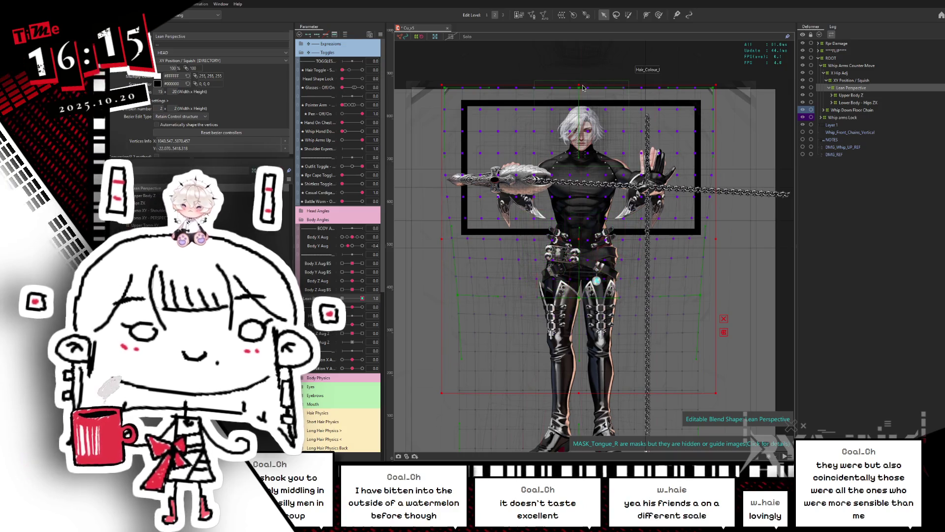
drag(582, 87, 582, 92)
drag(362, 298, 368, 294)
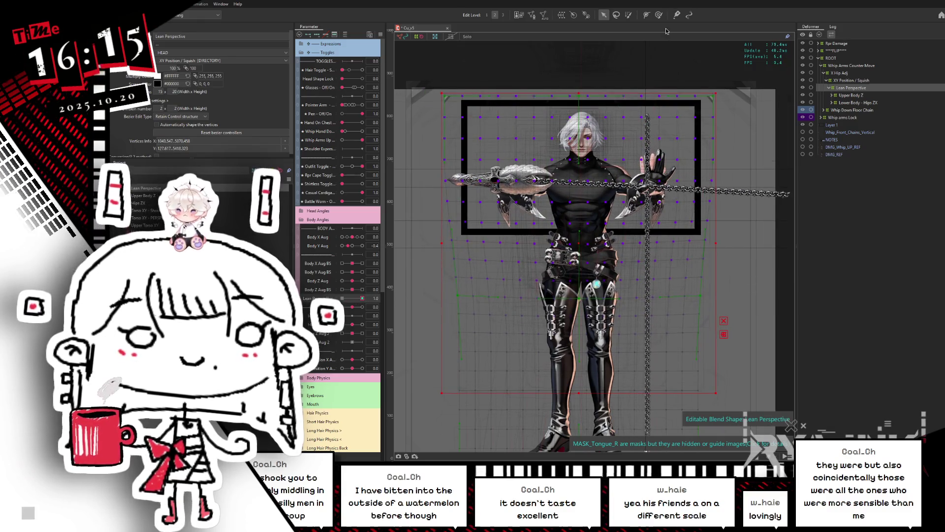
click(659, 15)
key(v)
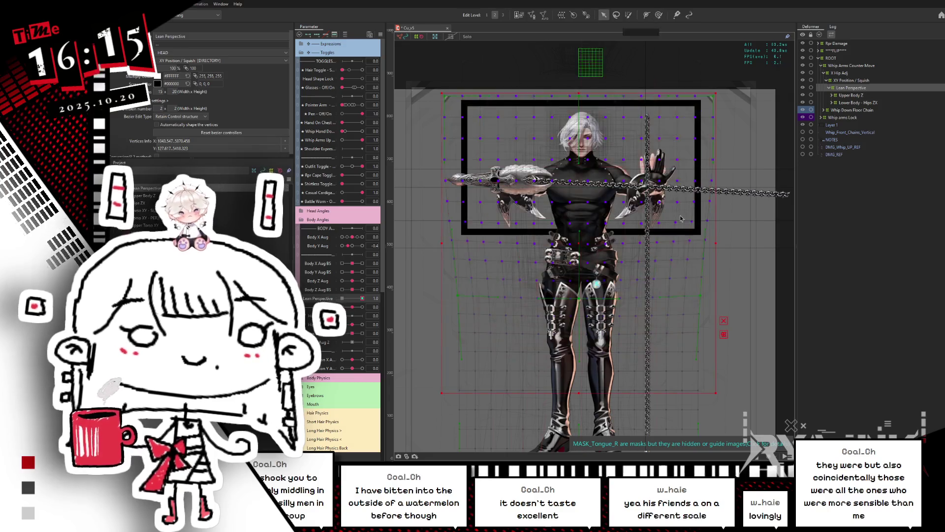
drag(176, 108, 186, 109)
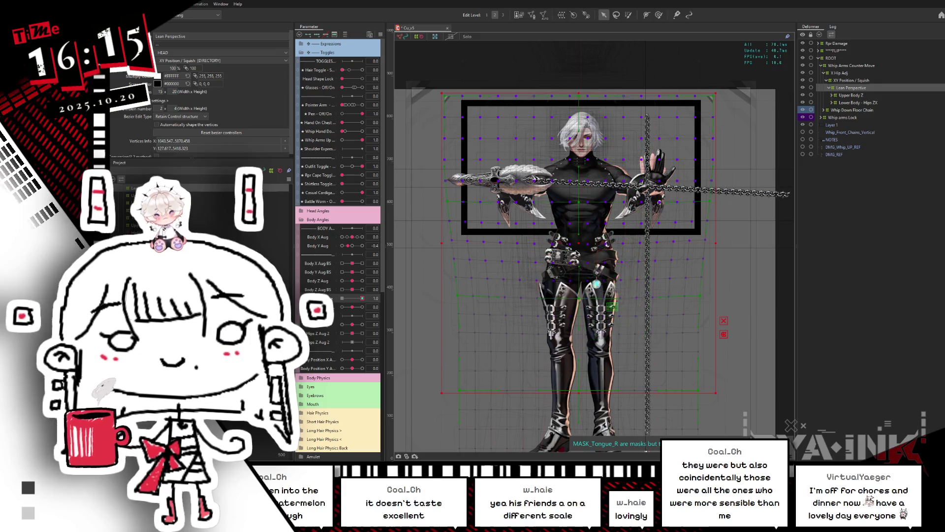
Select the Lean Perspective warp and compare the pose with the lean at 0 and 1.0
click(711, 191)
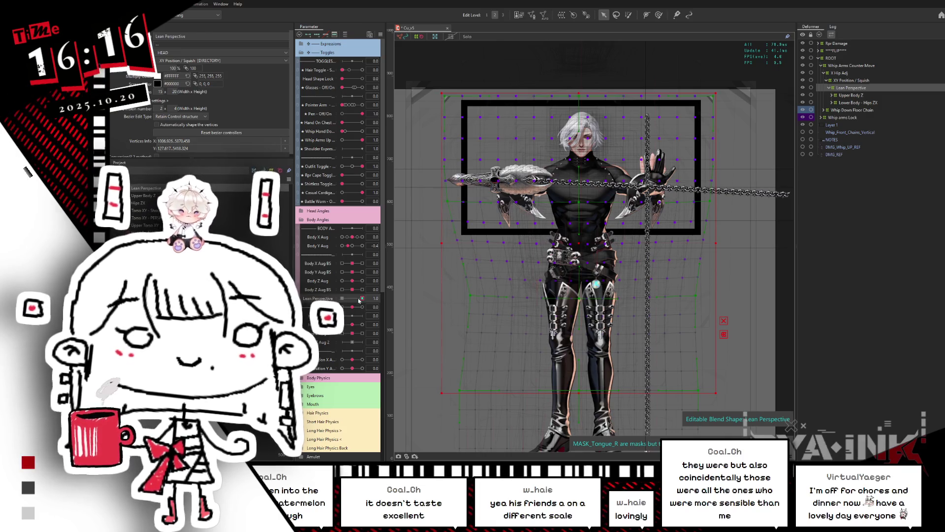
drag(359, 299, 337, 302)
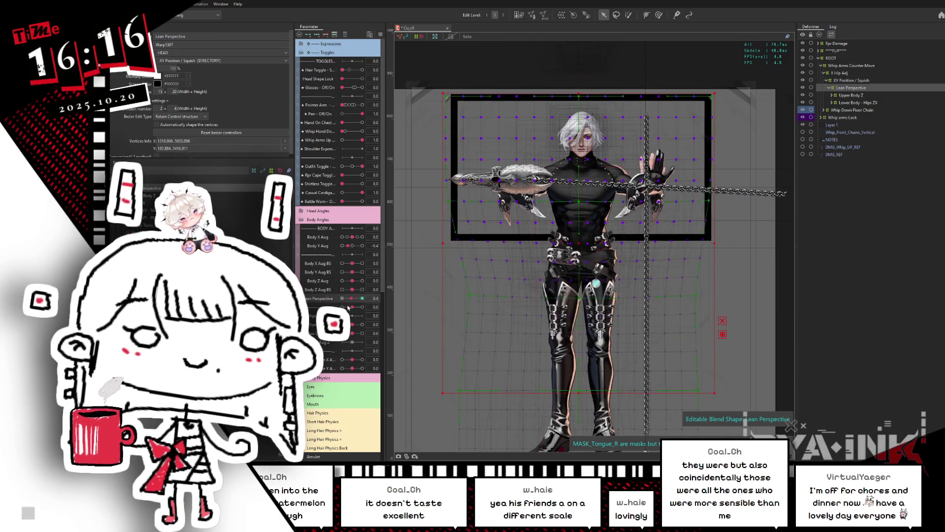
click(362, 298)
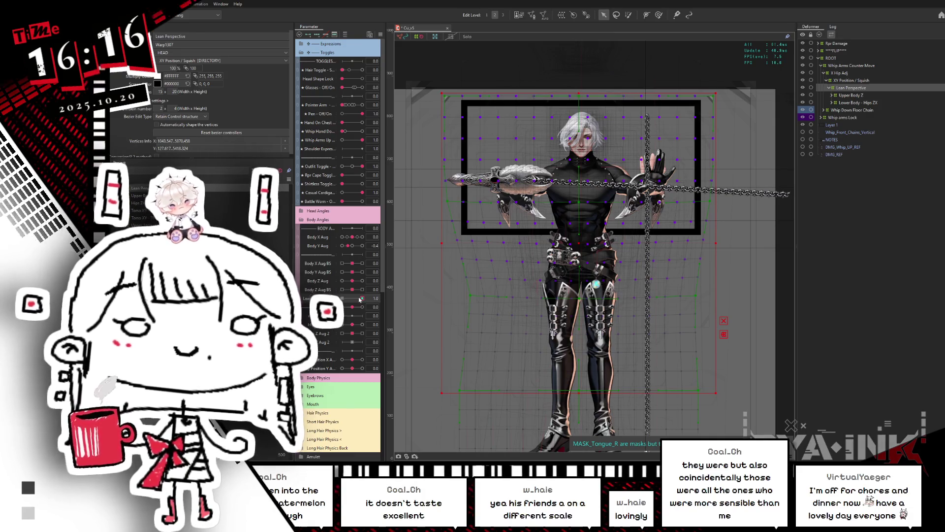
key(ctrl+z)
key(ctrl+y)
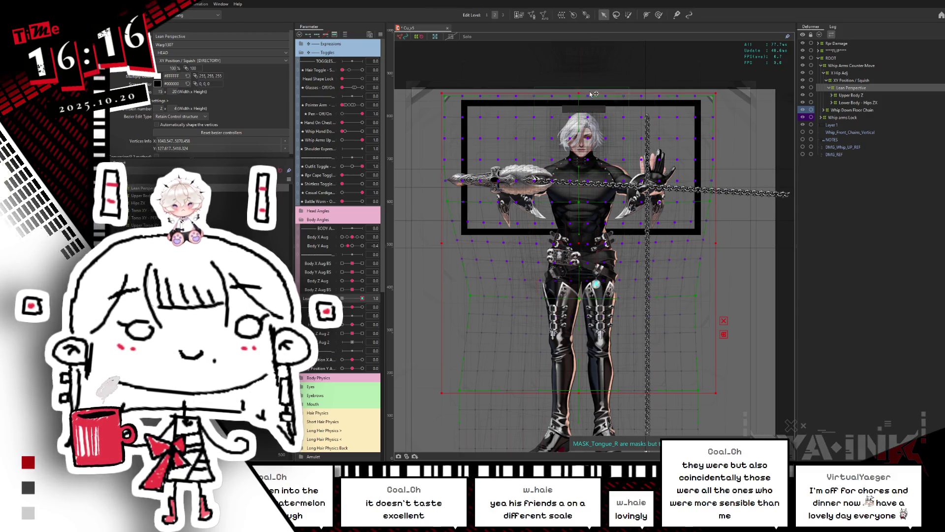
click(578, 92)
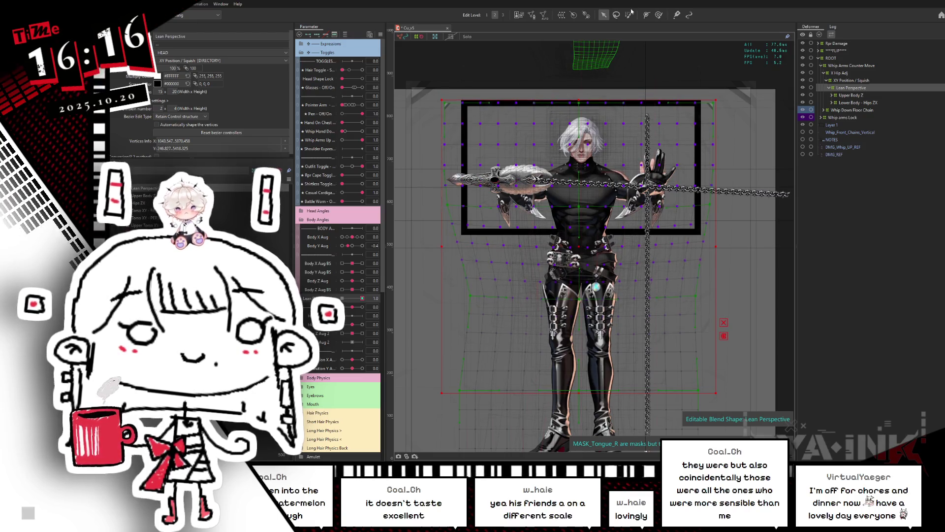
Pull the Lean Perspective warp's top down to squash the upper body, then check the lean at 0.9
key(b)
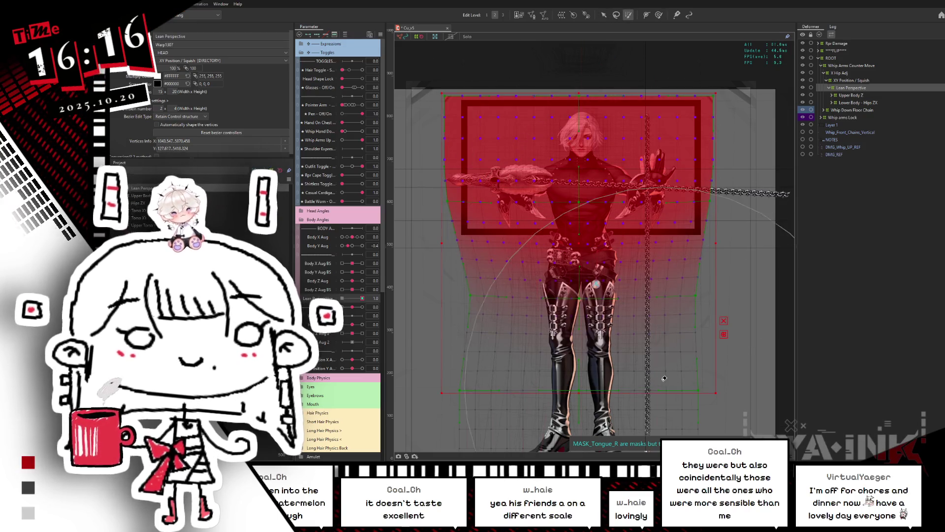
click(730, 377)
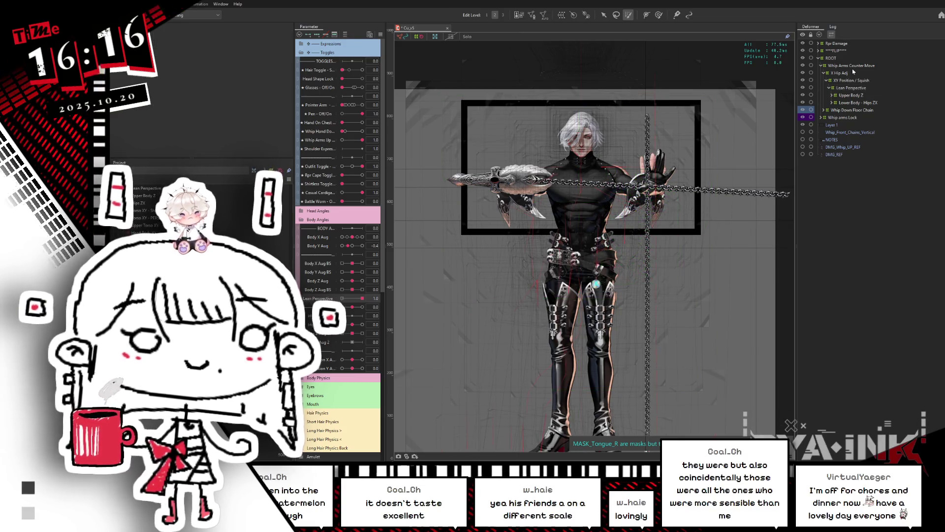
click(851, 88)
drag(726, 313, 719, 274)
scroll(683, 299, down, 2)
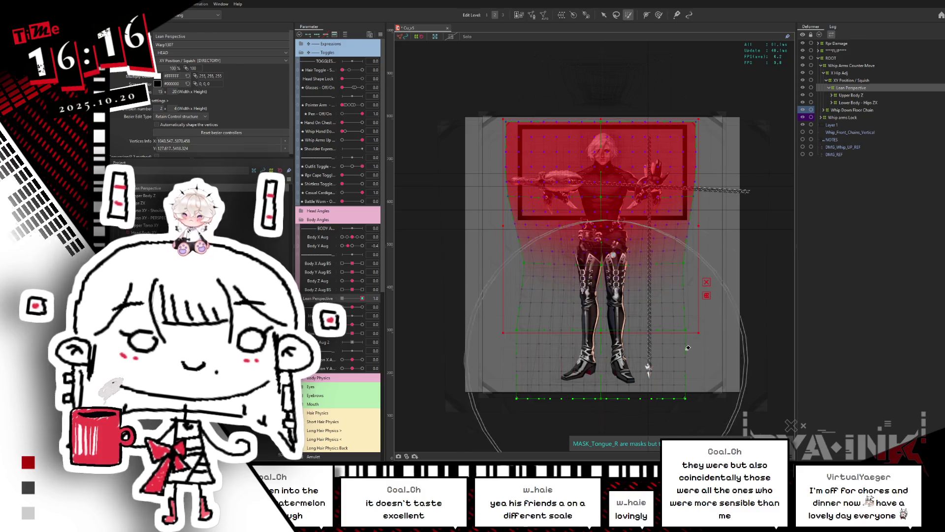
click(506, 317)
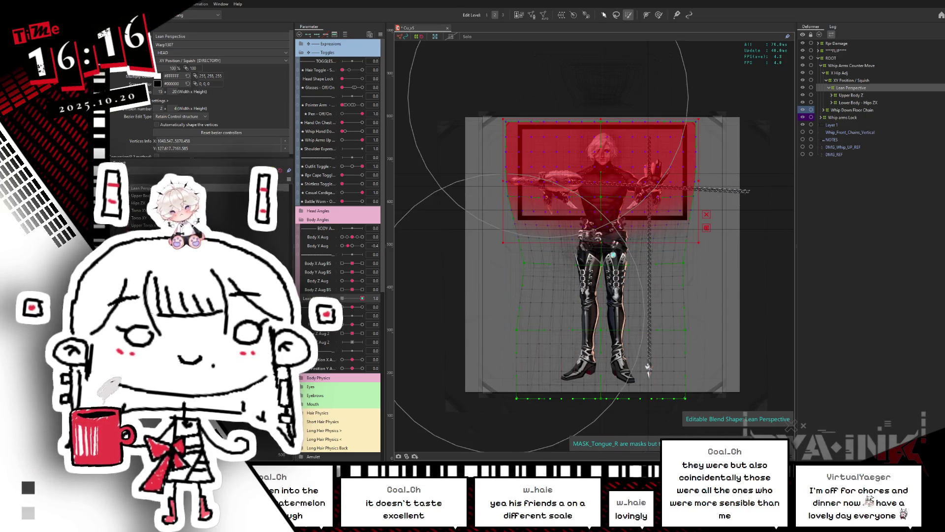
key(v)
drag(601, 119, 602, 128)
click(608, 144)
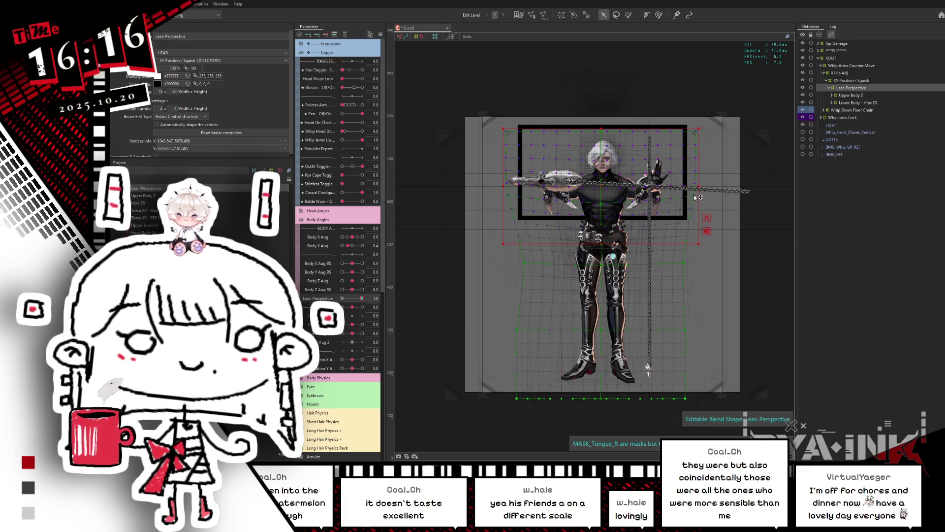
drag(362, 299, 382, 293)
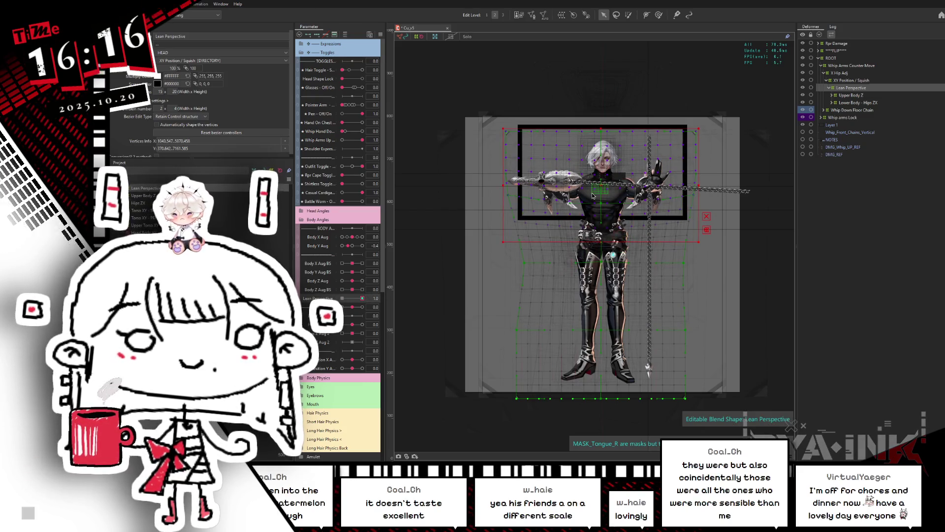
scroll(592, 196, up, 2)
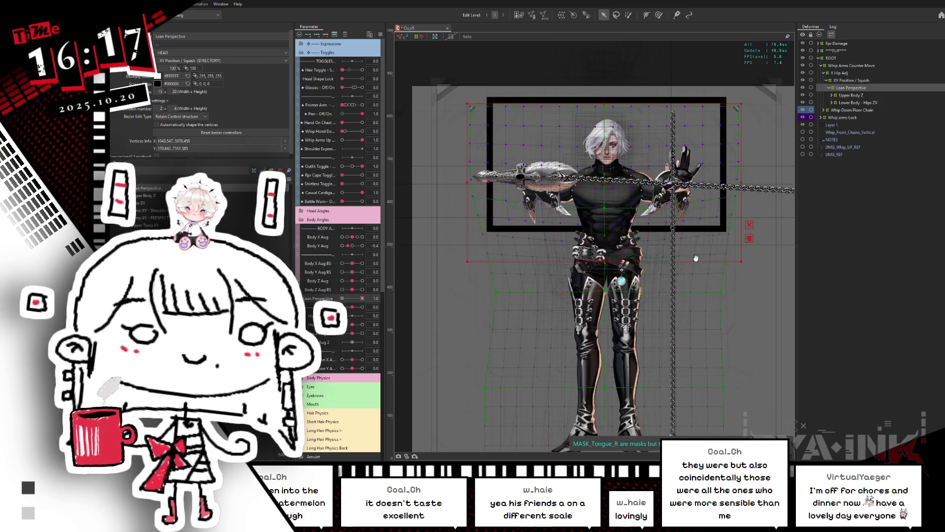
Preview the lean at 0 and 0.9, then raise the warp's height divisions to 6
mouse_move(364, 300)
mouse_down()
mouse_move(342, 298)
mouse_move(363, 299)
mouse_up()
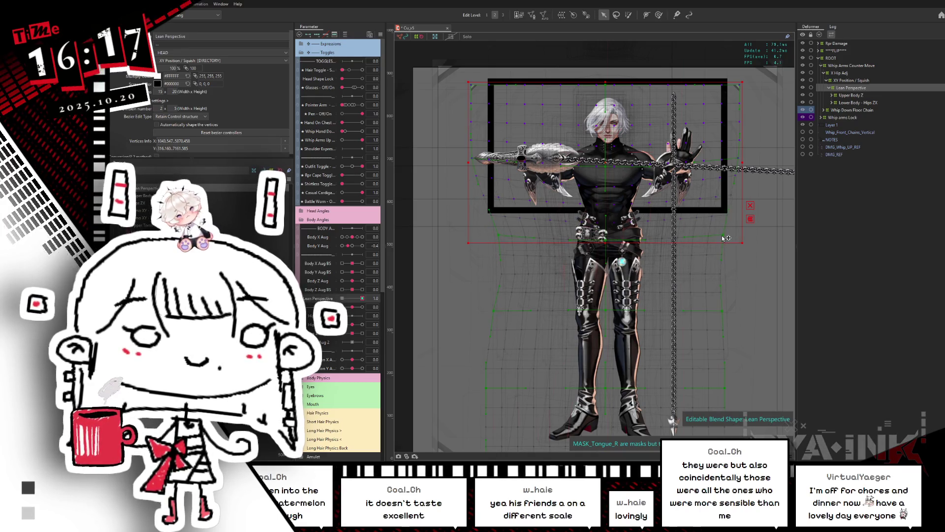
drag(363, 298, 371, 288)
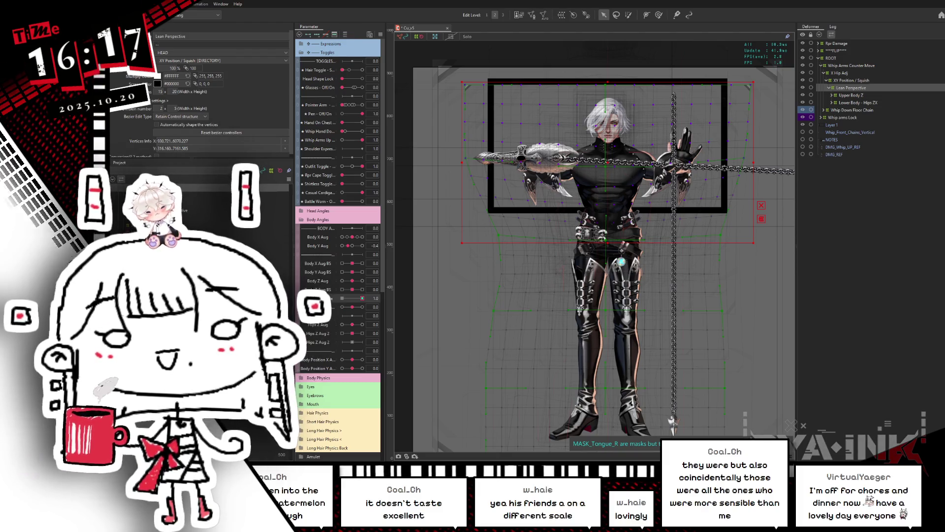
mouse_move(363, 307)
mouse_down()
mouse_move(345, 307)
mouse_move(383, 295)
mouse_up()
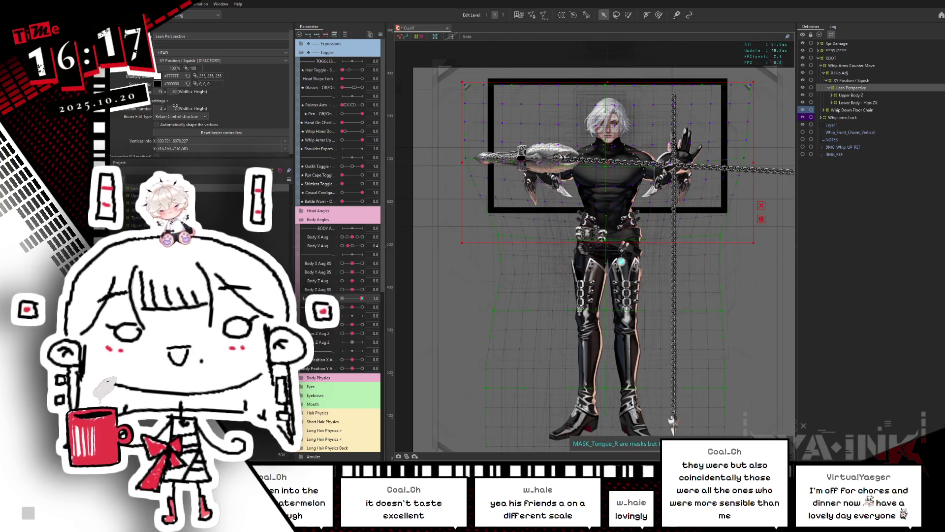
drag(175, 106, 184, 106)
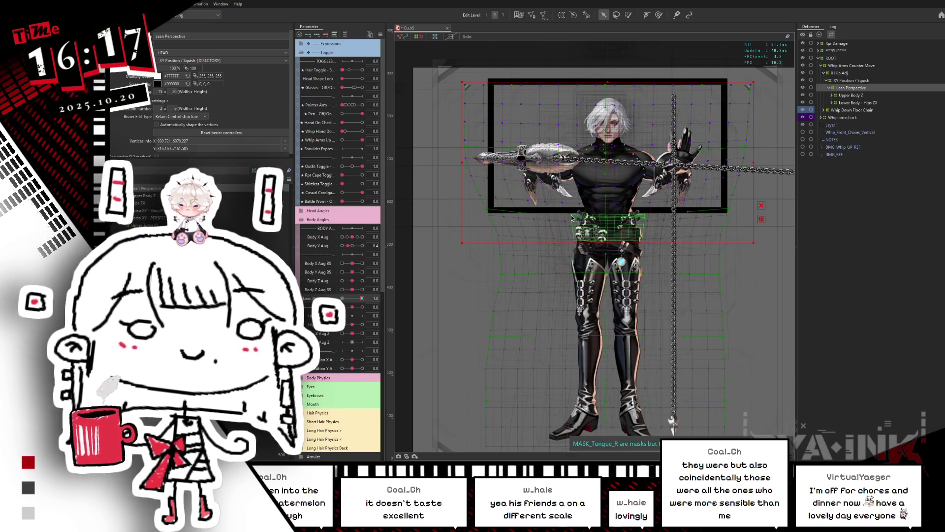
Compare the lean at 0, 1.0 and 0.7, and reframe the model on the canvas
click(573, 219)
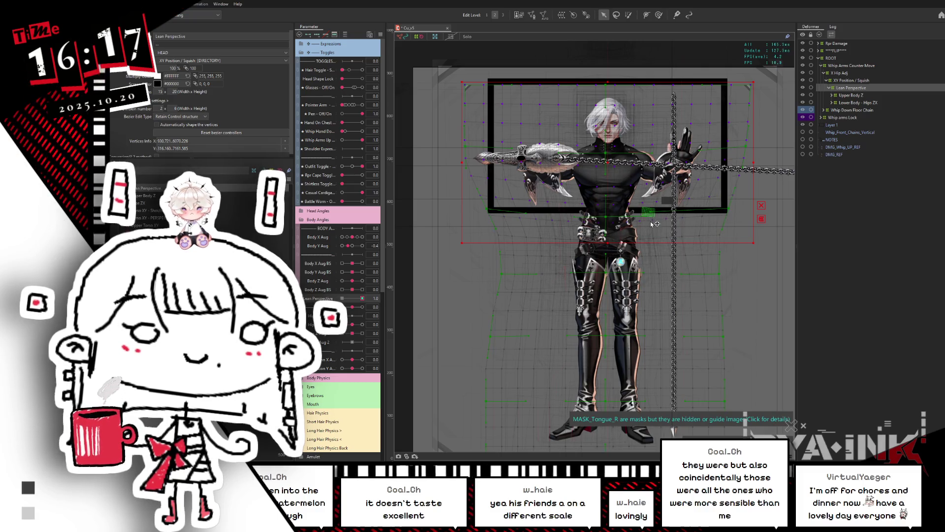
click(342, 298)
click(363, 298)
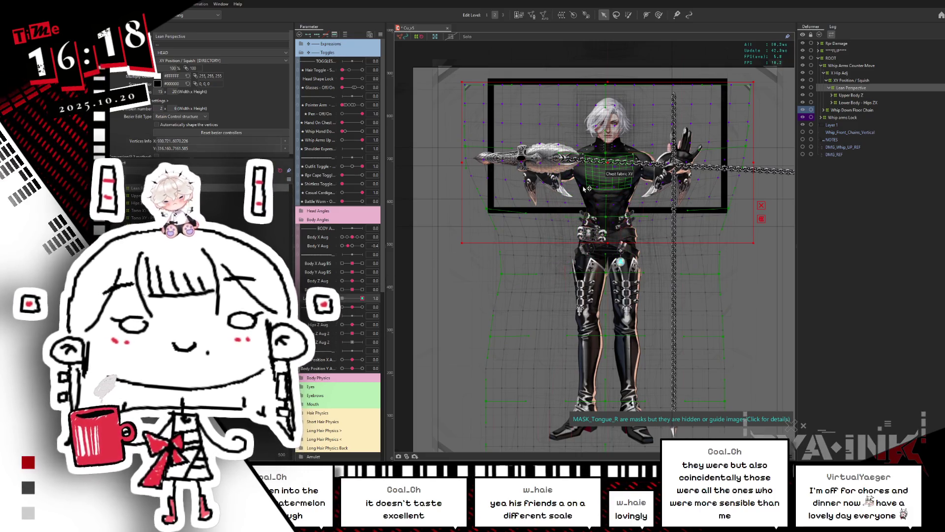
mouse_move(358, 300)
mouse_down()
mouse_move(343, 298)
mouse_move(379, 295)
mouse_up()
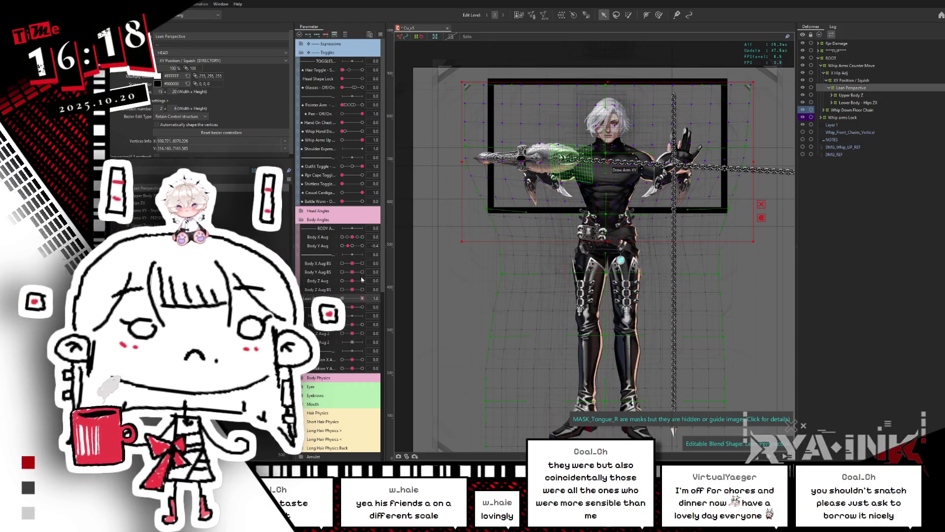
click(348, 299)
click(362, 298)
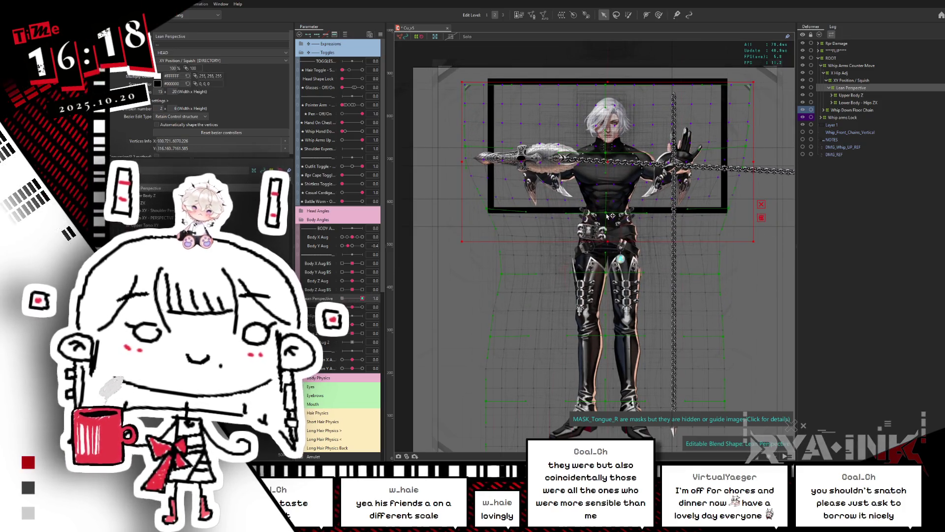
drag(362, 298, 383, 291)
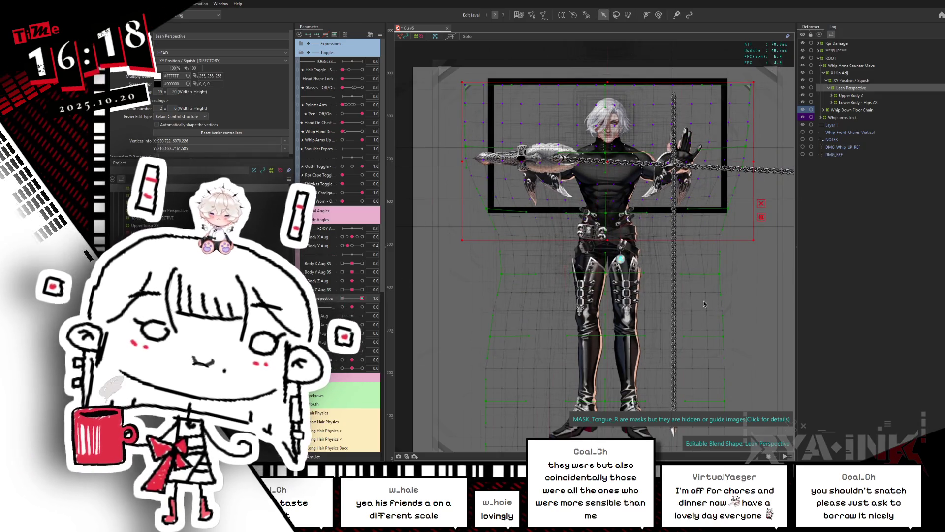
drag(742, 308, 732, 284)
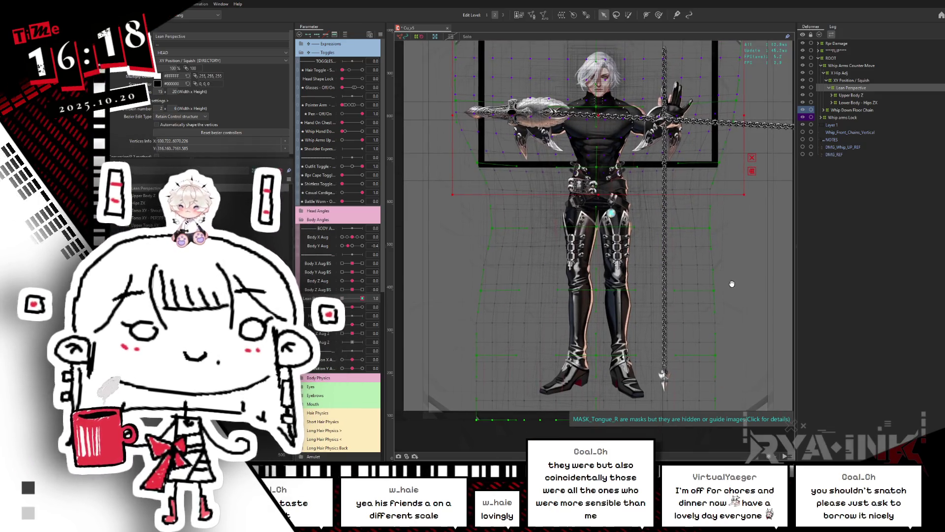
Stretch the warp's top edge upward, move the warp left and down, and set bezier divisions to 3
scroll(732, 284, up, 2)
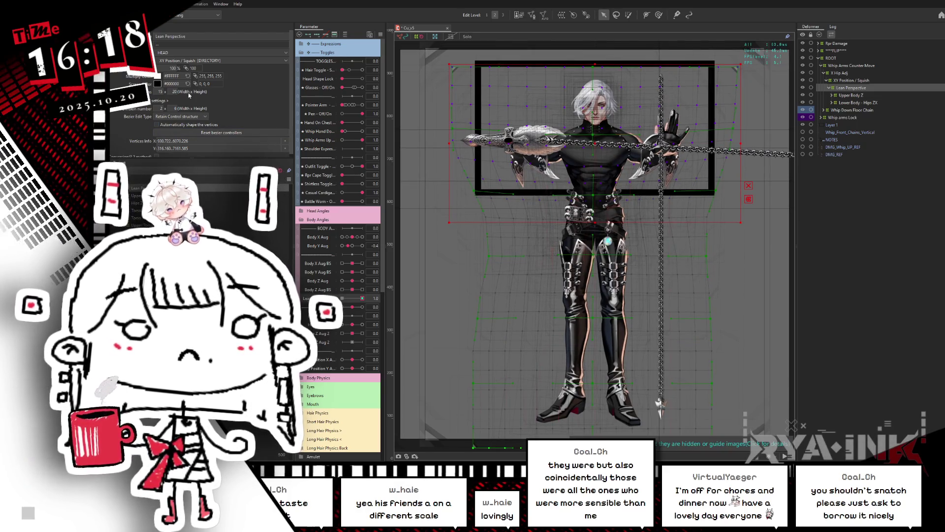
click(599, 77)
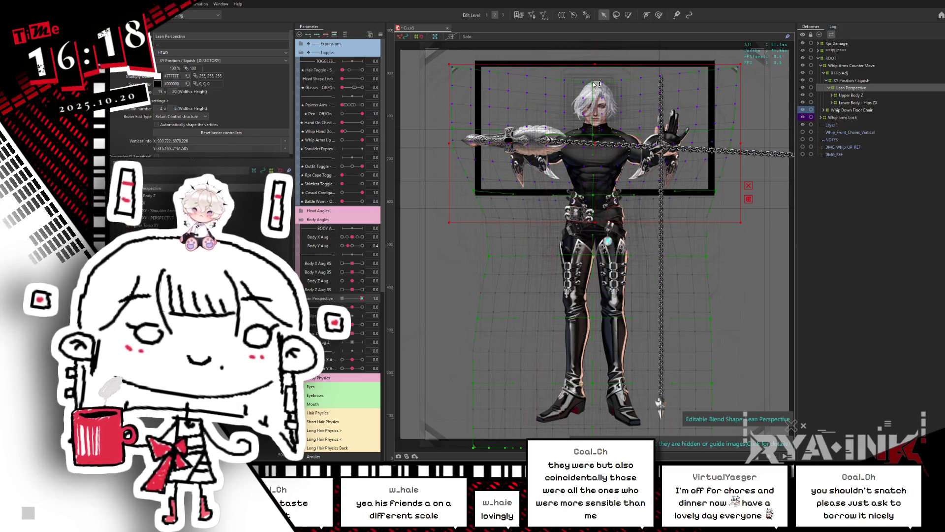
click(458, 69)
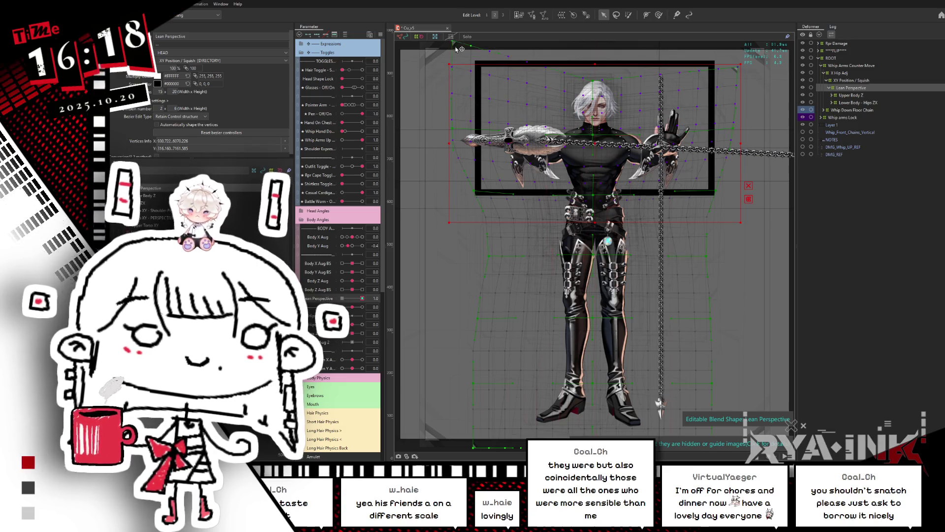
drag(740, 88, 745, 70)
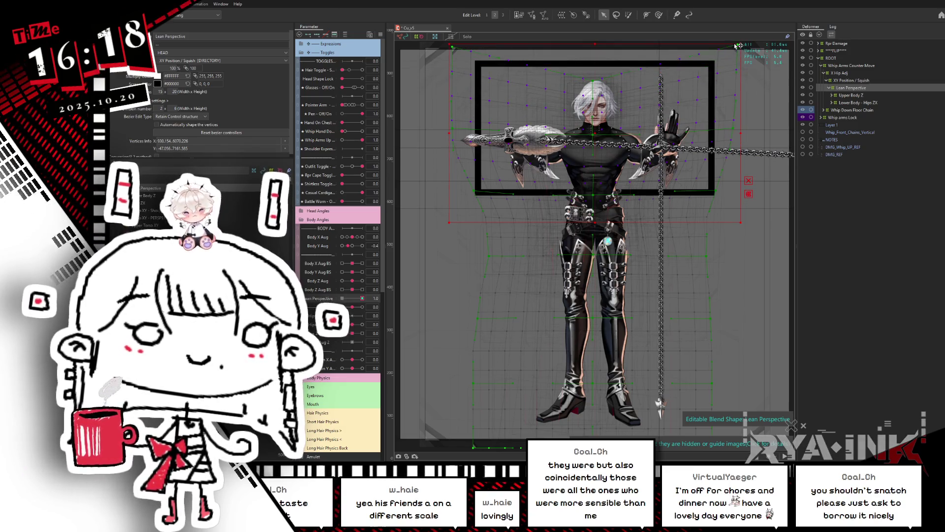
drag(457, 126, 445, 163)
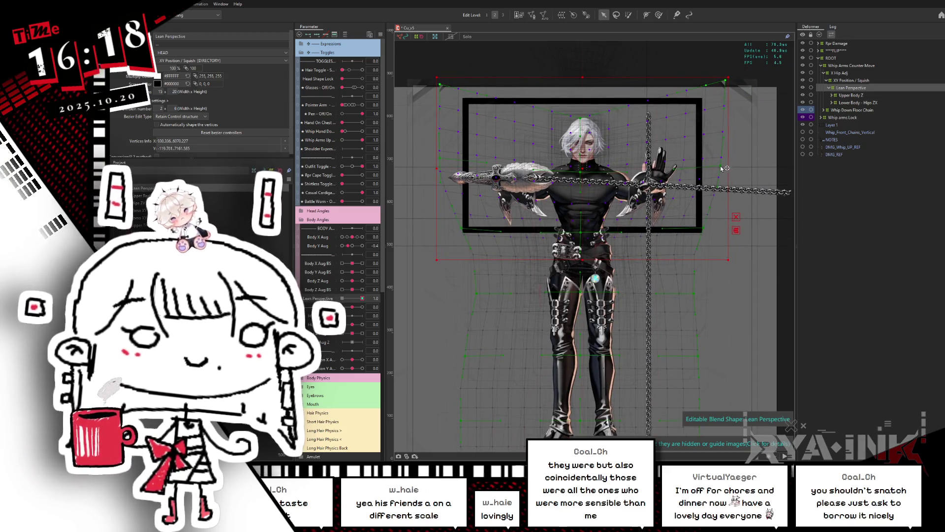
click(659, 16)
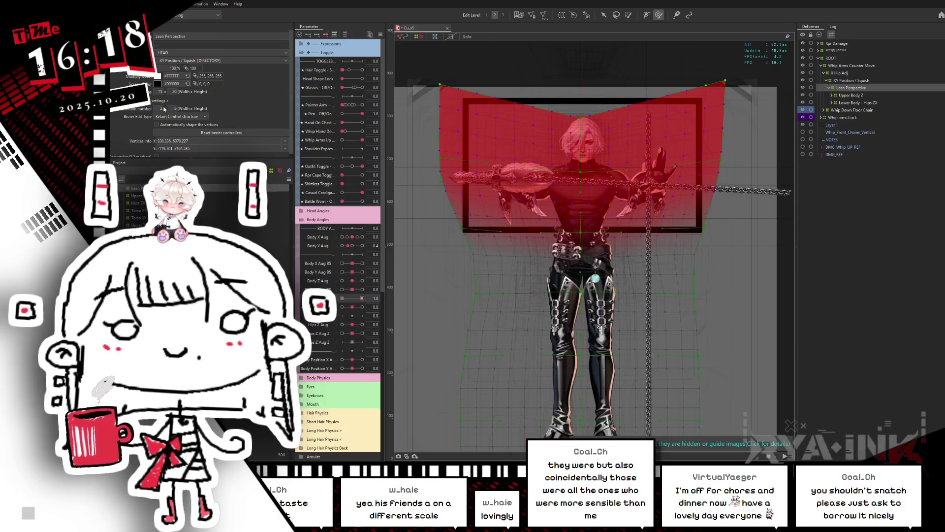
drag(168, 109, 169, 106)
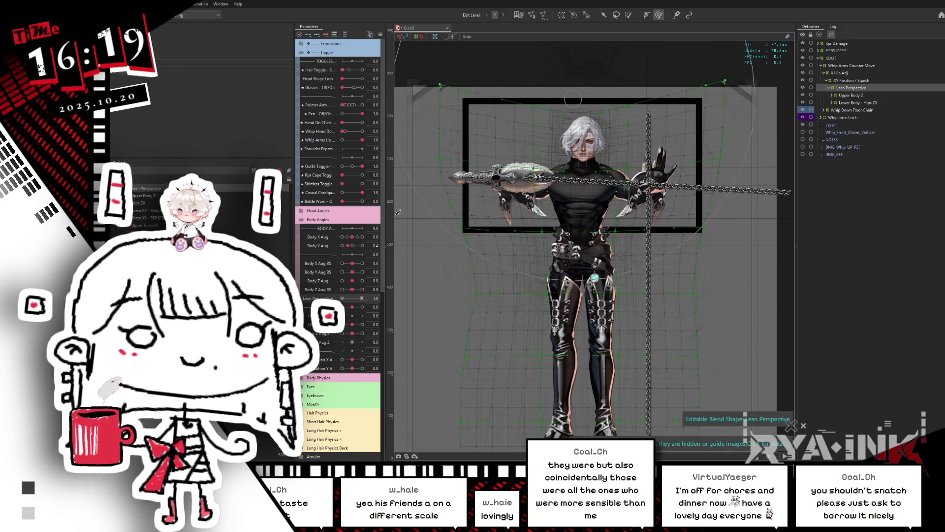
Toggle Lean Perspective between 0 and full lean to compare the flat and leaned poses
click(347, 298)
drag(349, 303, 347, 306)
click(363, 298)
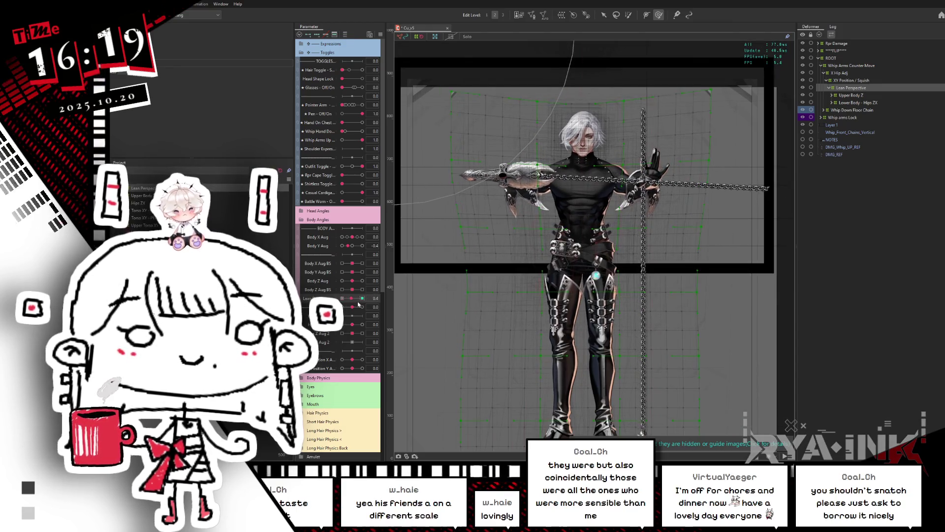
click(343, 299)
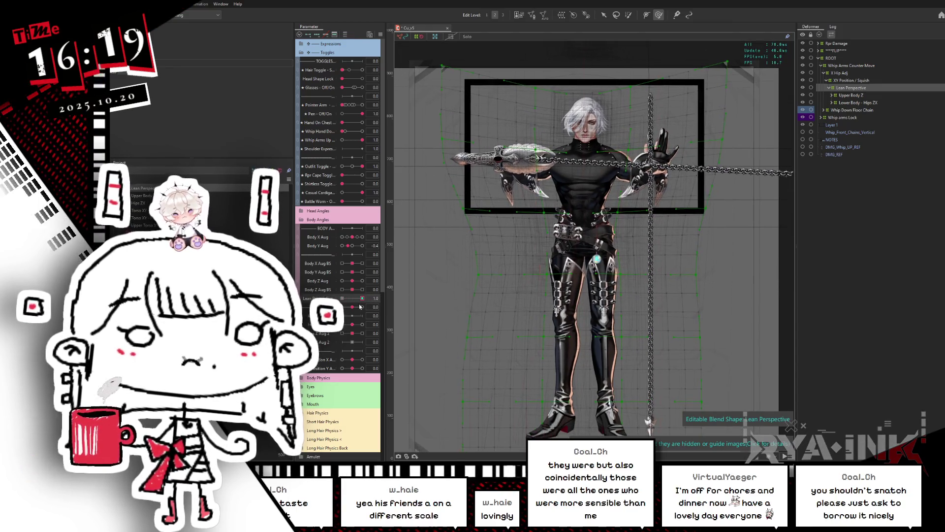
click(362, 298)
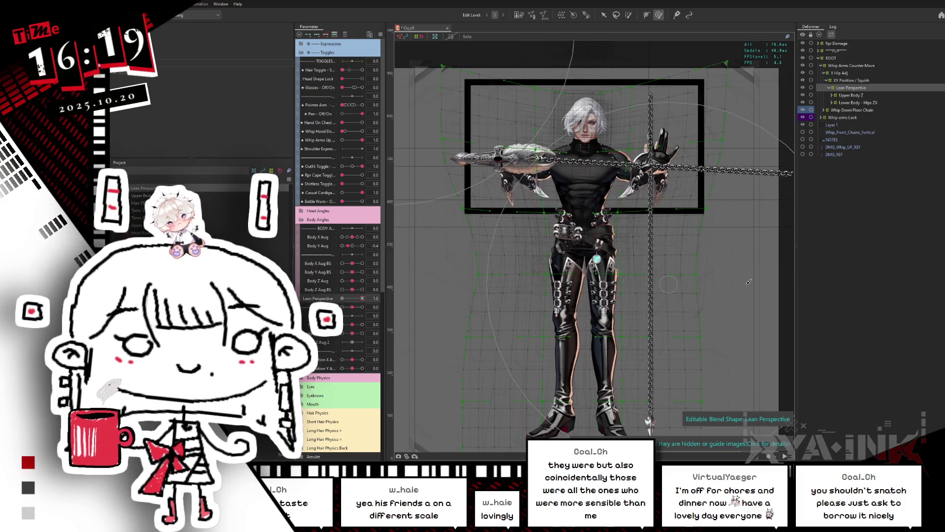
scroll(554, 140, up, 5)
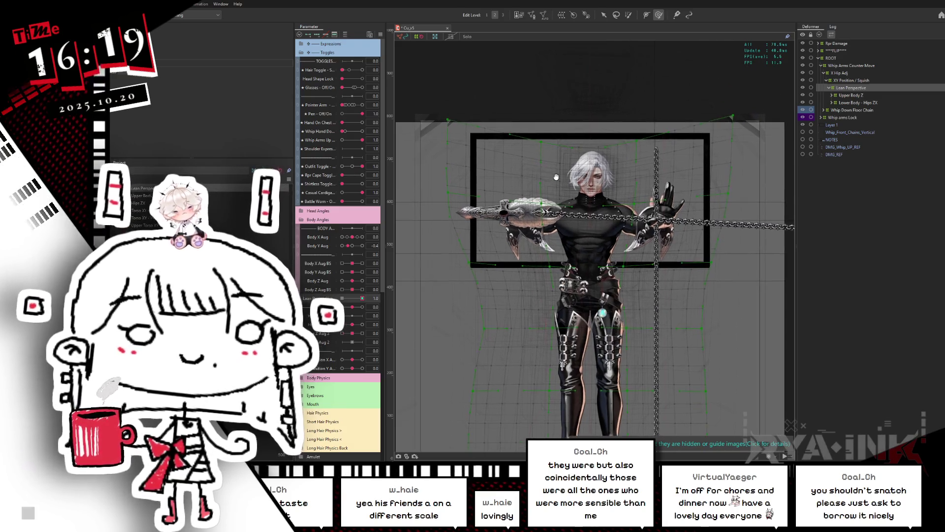
scroll(576, 256, down, 2)
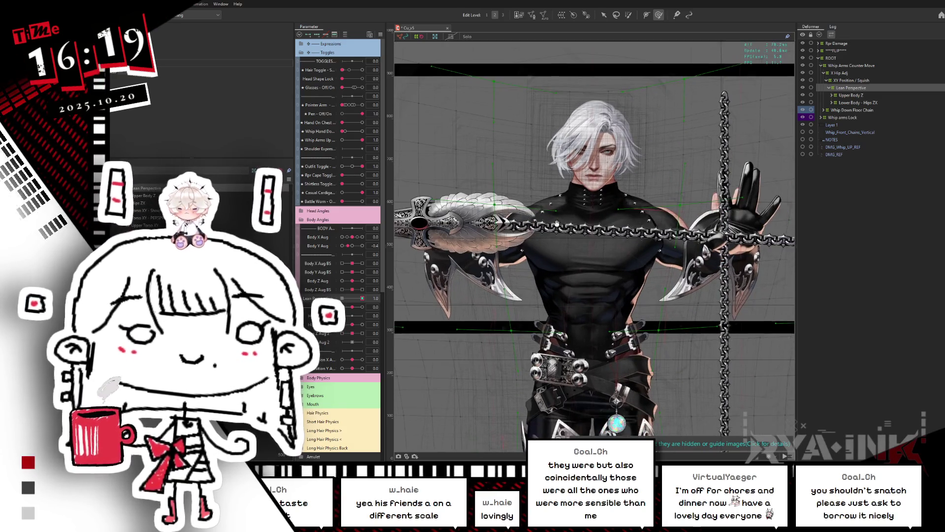
scroll(565, 221, down, 2)
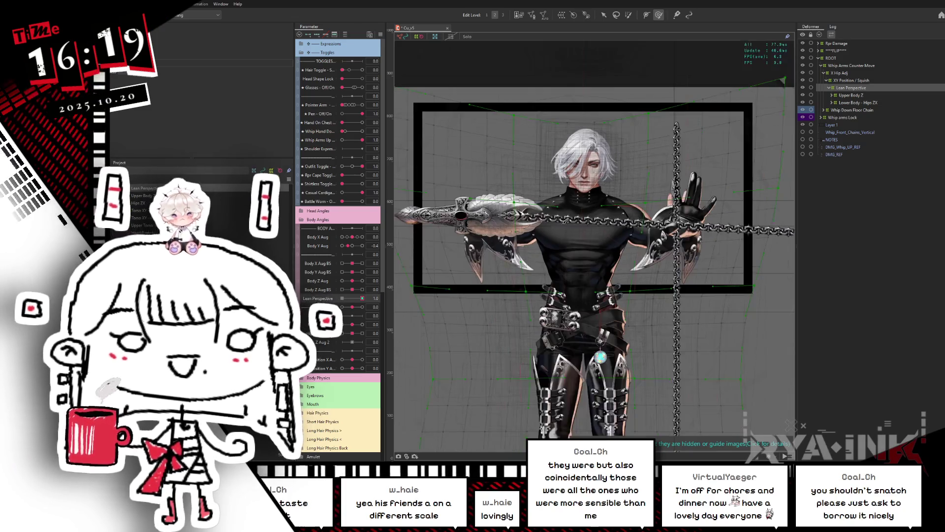
Select the belt mesh, pull the lower torso and legs upward, and recheck the lean at 0 and 1
click(604, 16)
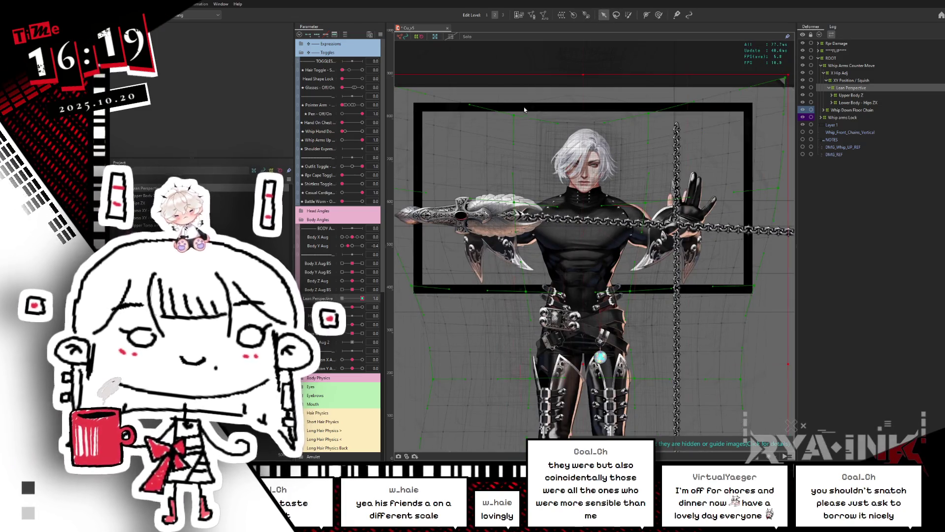
click(360, 299)
click(584, 367)
drag(585, 367, 583, 353)
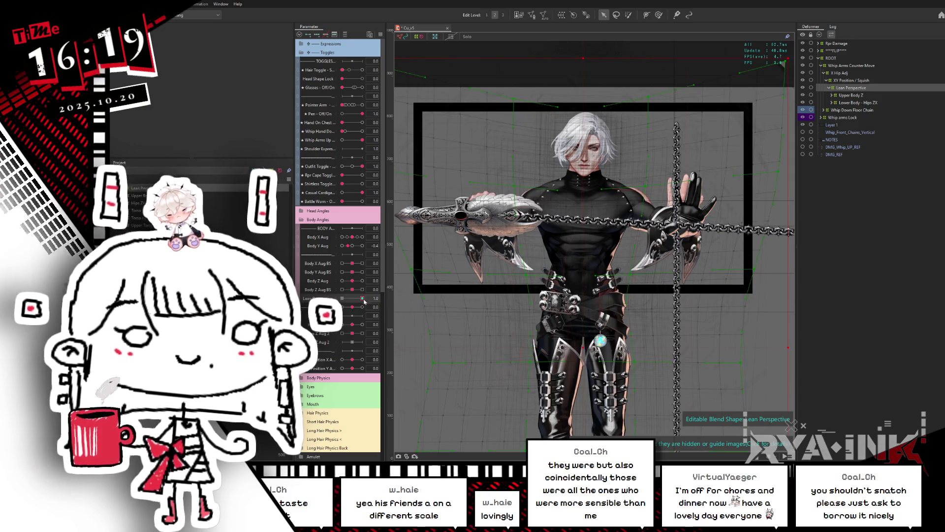
drag(362, 298, 341, 303)
click(362, 298)
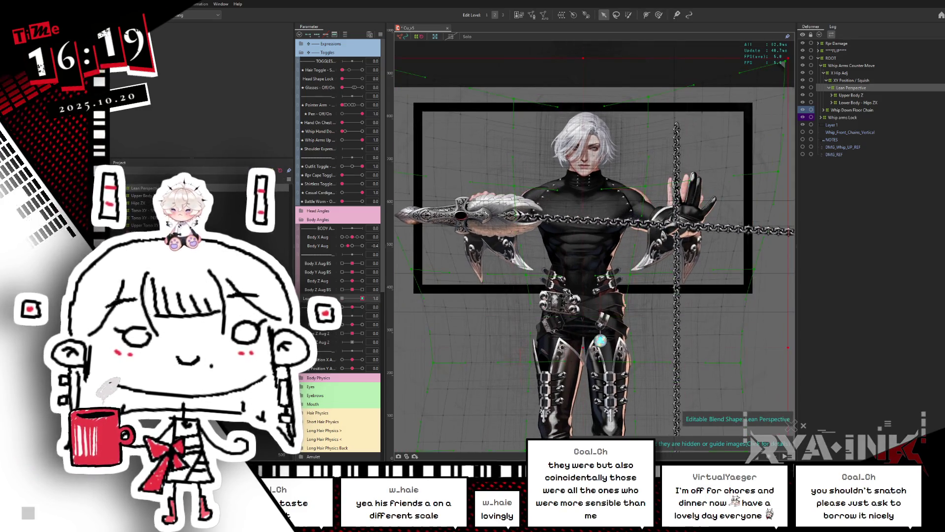
click(584, 349)
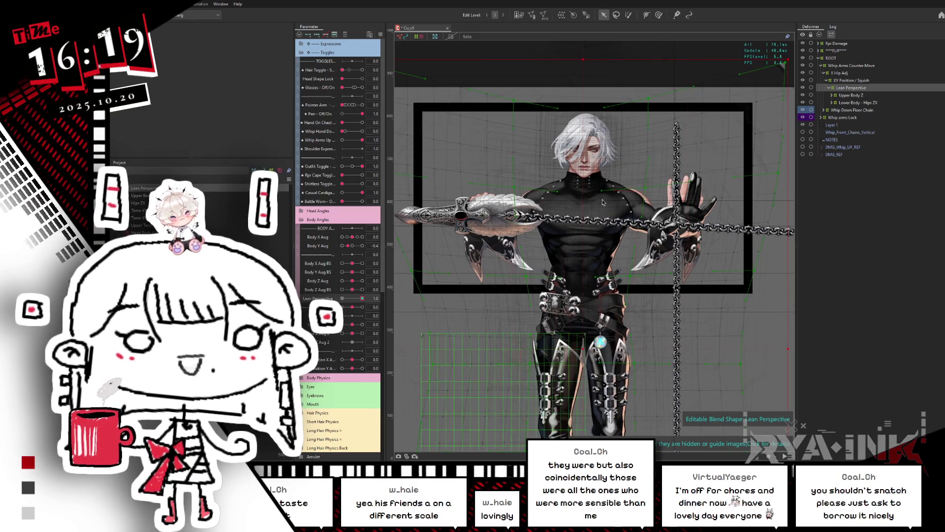
click(341, 299)
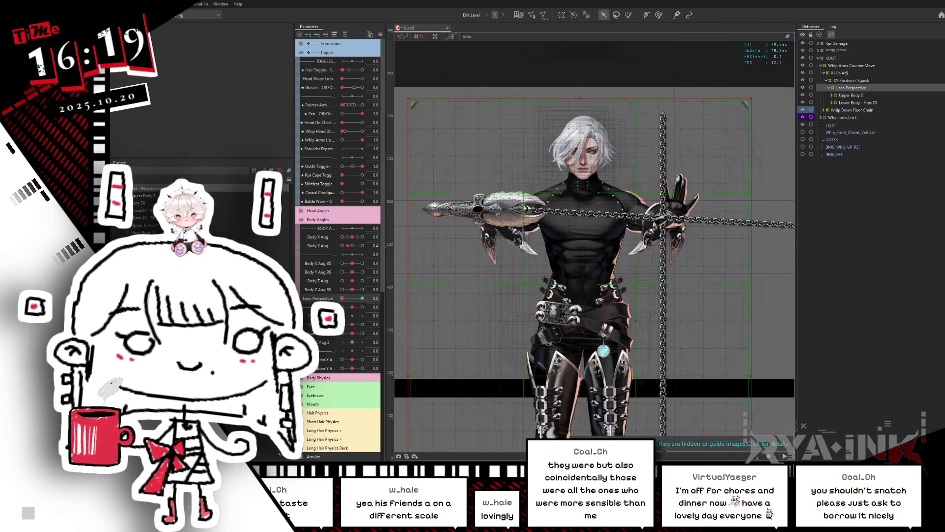
click(362, 298)
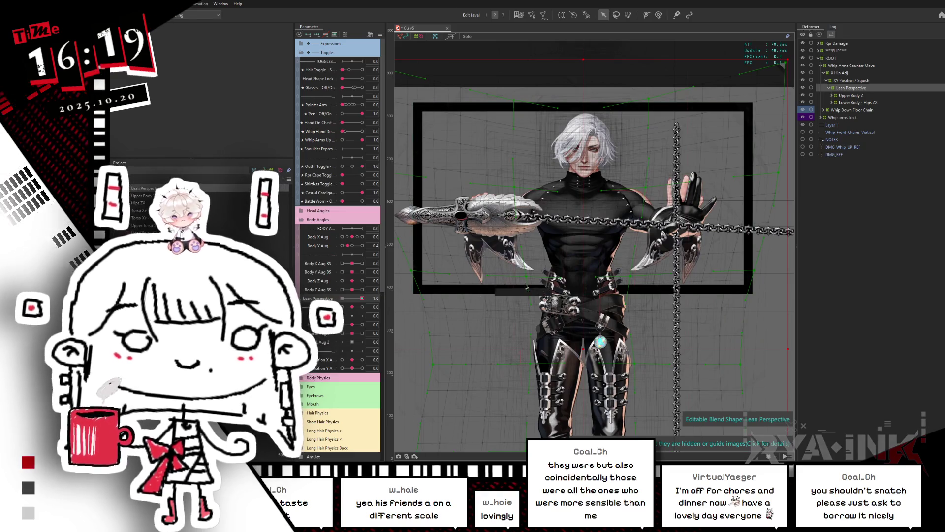
Enlarge the deform brush radius with the selection overlay hidden, and preview the lean at 0
click(658, 14)
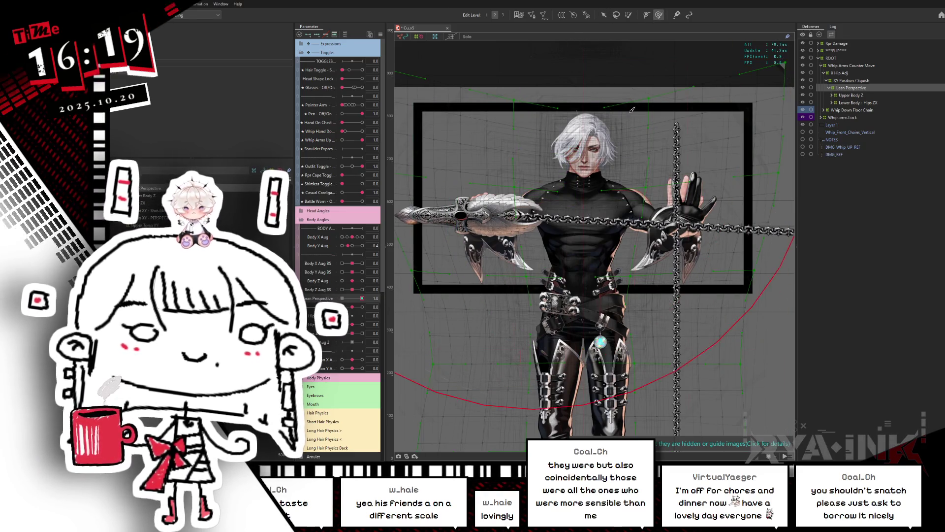
key(ctrl+h)
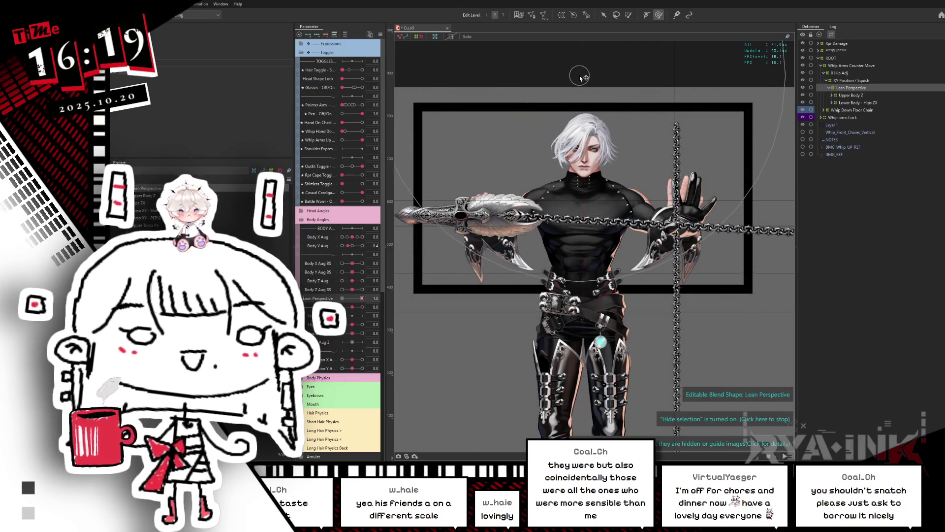
mouse_move(549, 105)
mouse_down()
mouse_move(625, 113)
mouse_move(591, 98)
mouse_move(572, 105)
mouse_up()
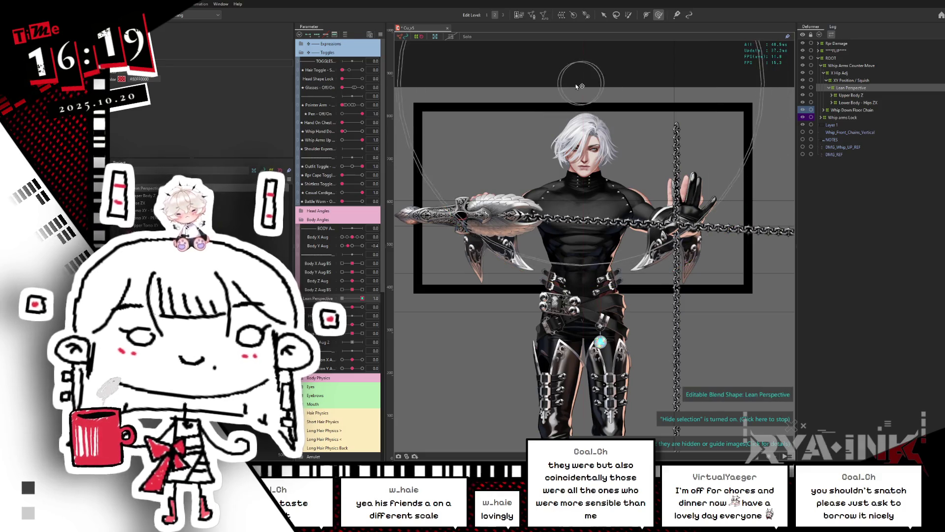
mouse_move(363, 298)
mouse_down()
mouse_move(342, 299)
mouse_move(363, 298)
mouse_up()
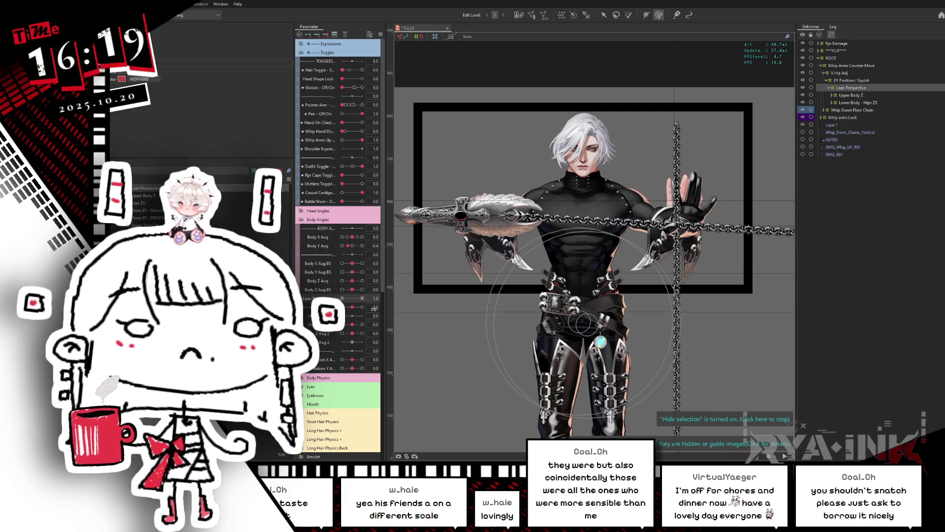
Expand Upper Body Z, Hips ZX, Torso XY - PERSPECTIVE, Torso, Upper Torso XY, Neck and Shoulders in the tree
drag(374, 306, 364, 292)
click(832, 95)
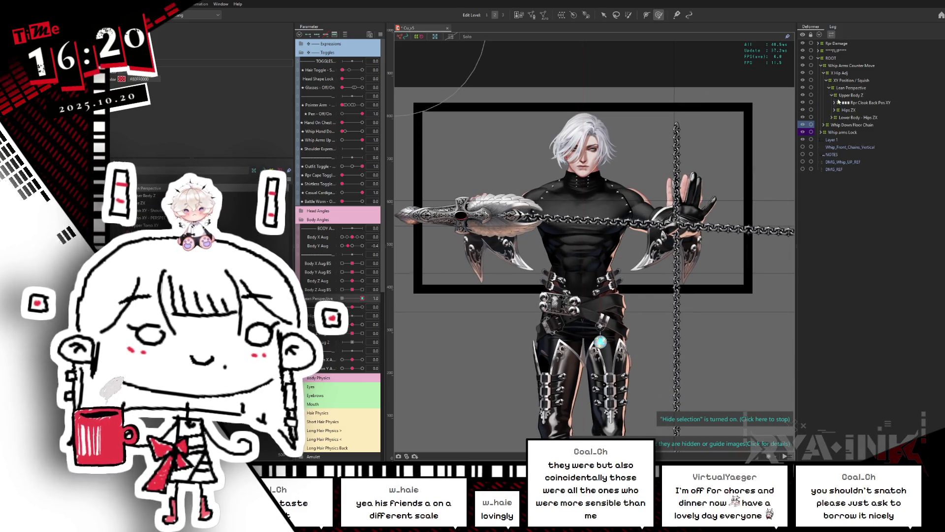
click(834, 111)
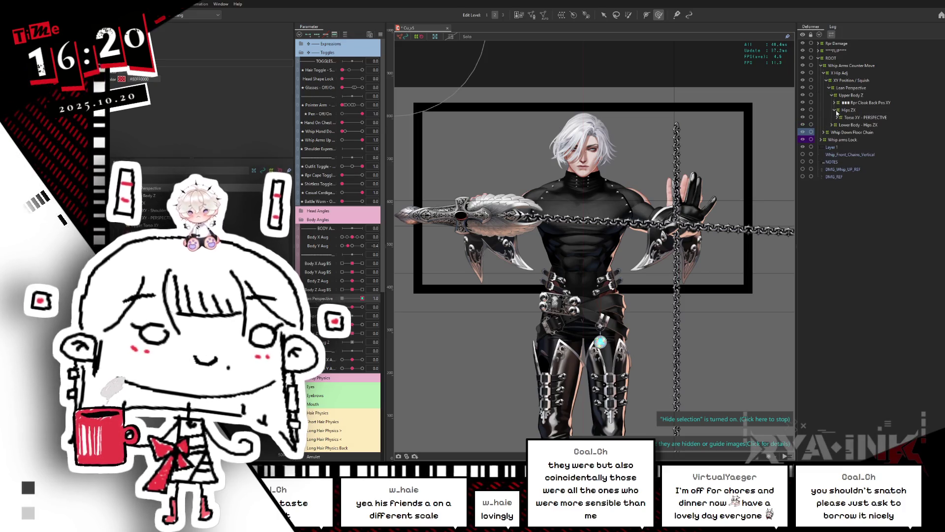
click(837, 118)
click(840, 125)
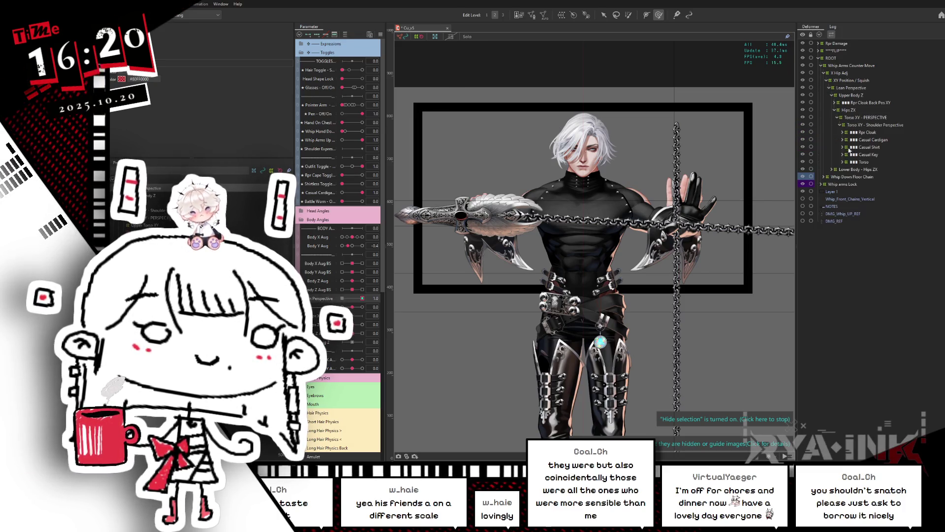
click(843, 162)
click(845, 170)
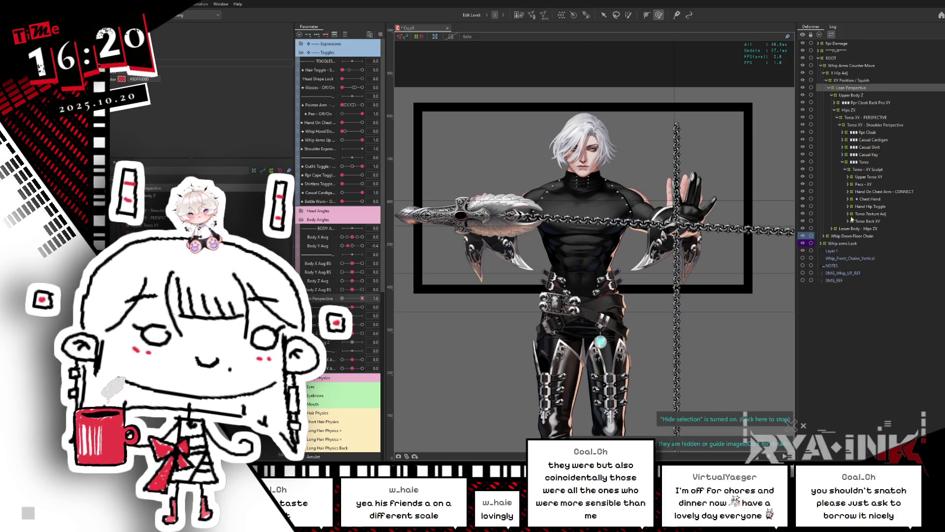
click(849, 177)
click(851, 191)
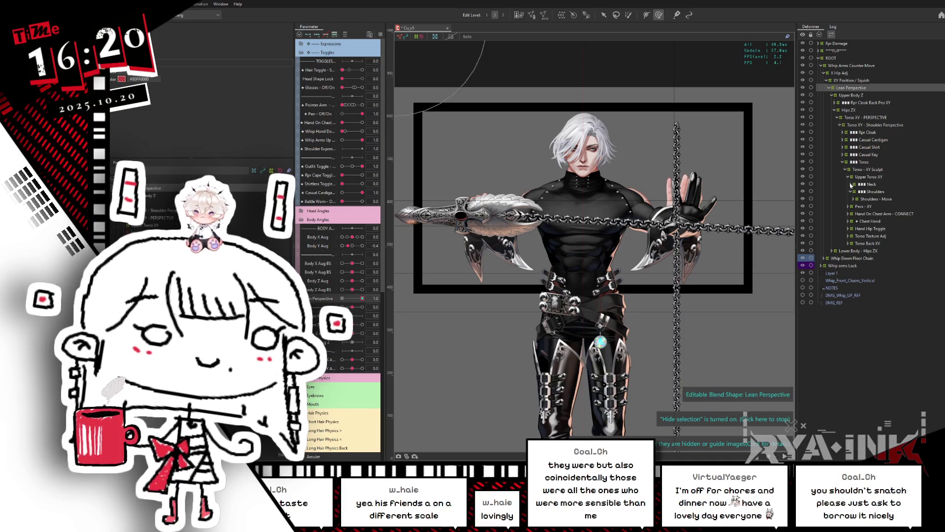
click(850, 184)
Set Lean Perspective to 1.0, reset Body Y Aug to 0, and select Head Body XY
click(604, 15)
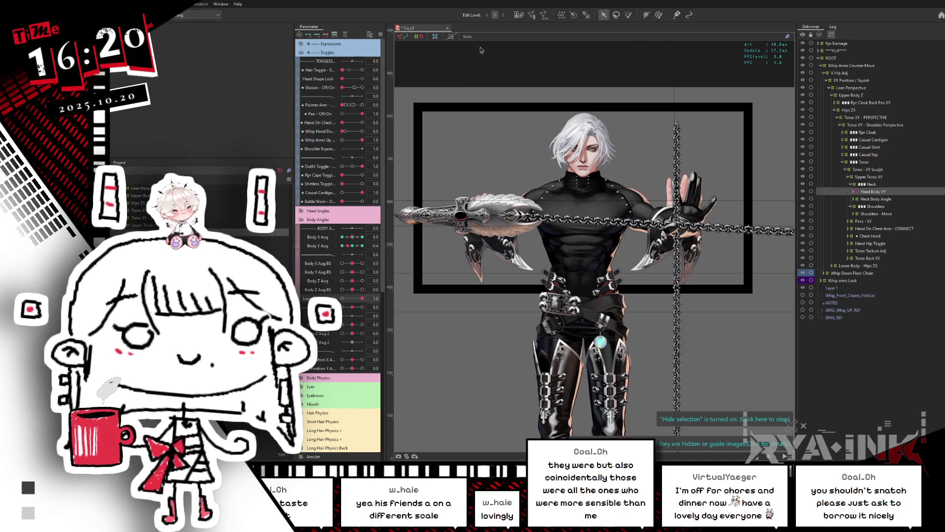
drag(353, 298, 364, 299)
click(352, 246)
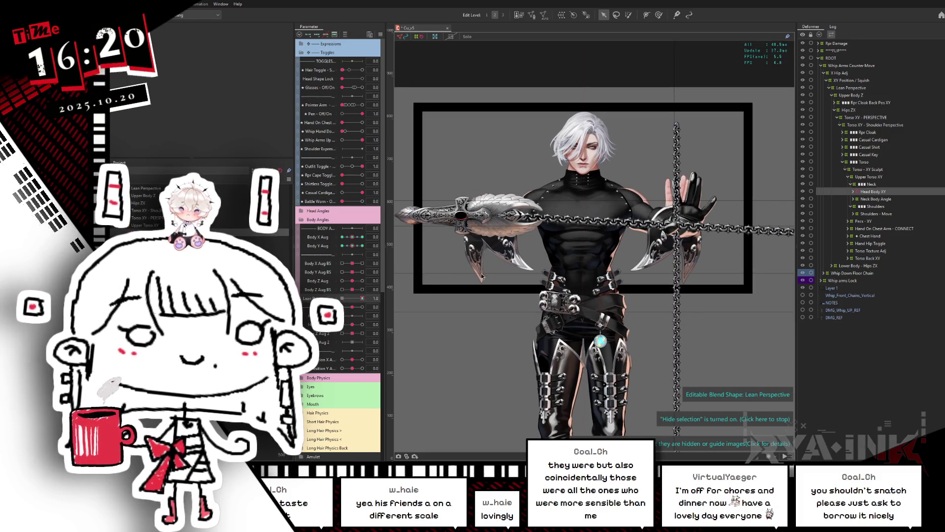
click(586, 181)
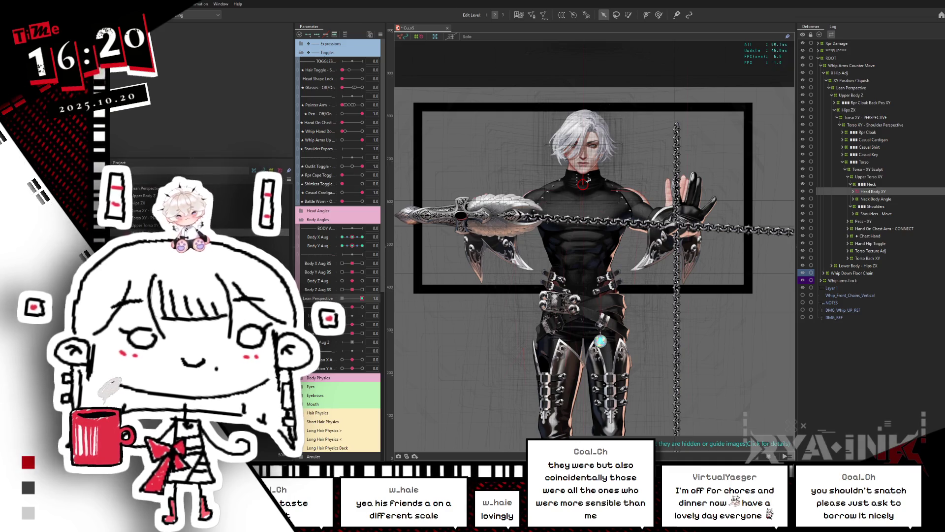
click(588, 181)
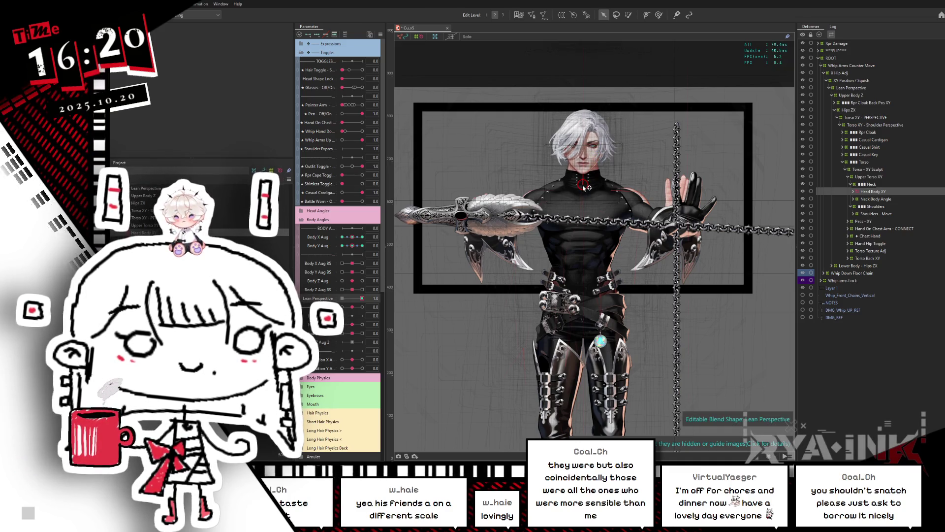
Nudge the head down-right then slightly left, checking it with the selection overlay hidden
drag(584, 187, 585, 189)
key(ctrl+h)
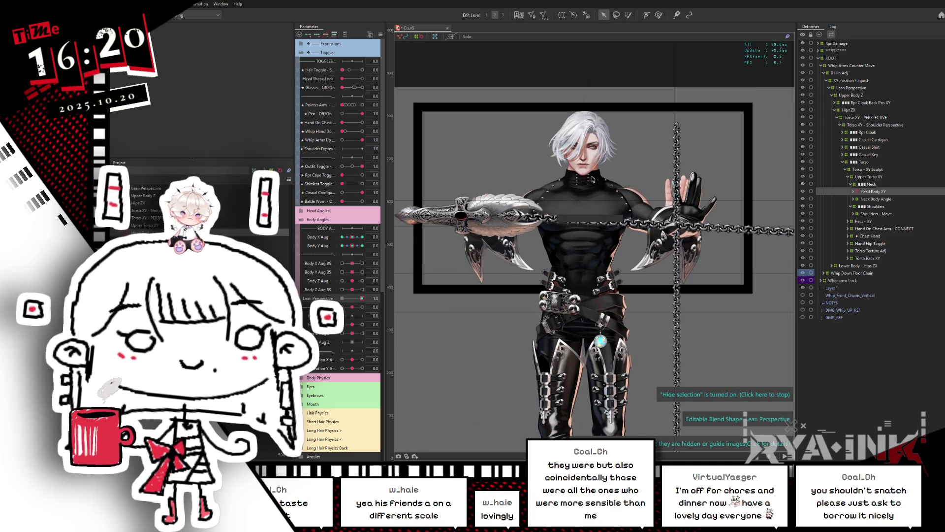
key(ctrl+h)
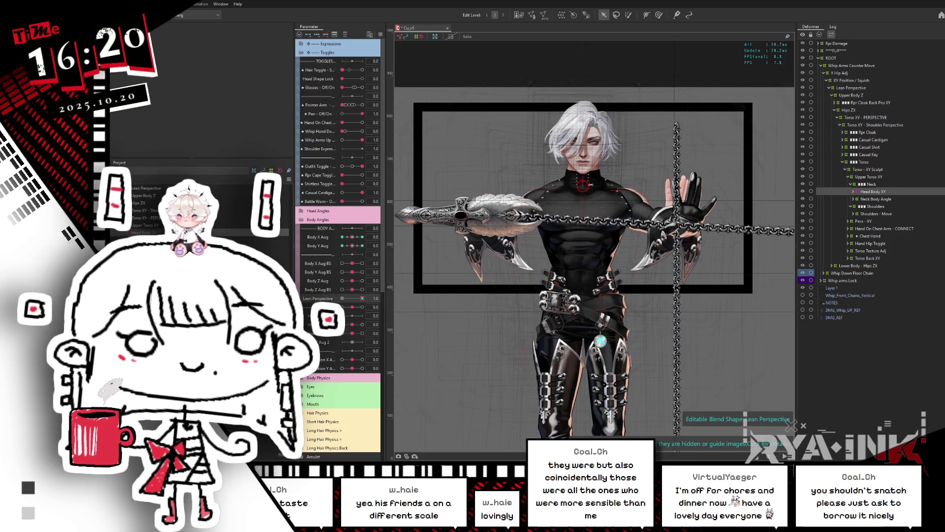
drag(585, 189, 584, 190)
key(ctrl+h)
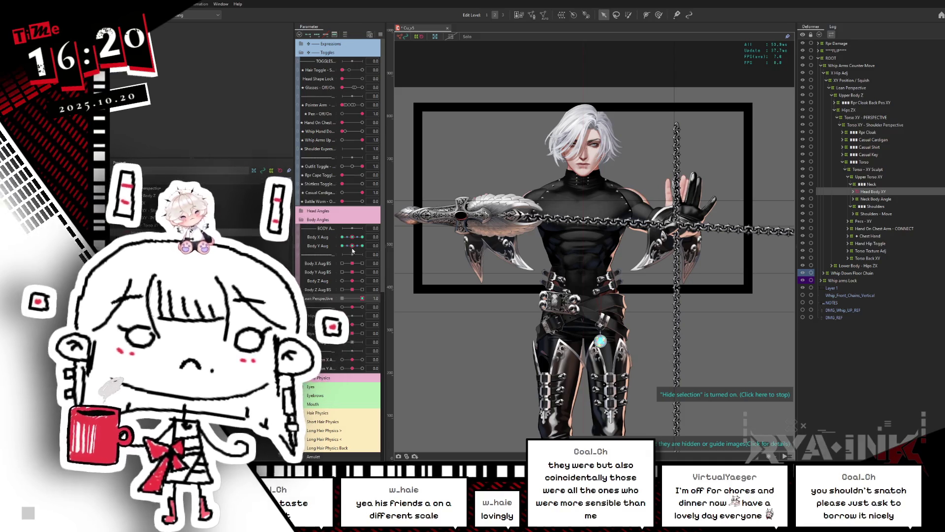
Test the leaned pose with Body Y Aug at -1, back to 0, then -1 again
drag(354, 248, 328, 250)
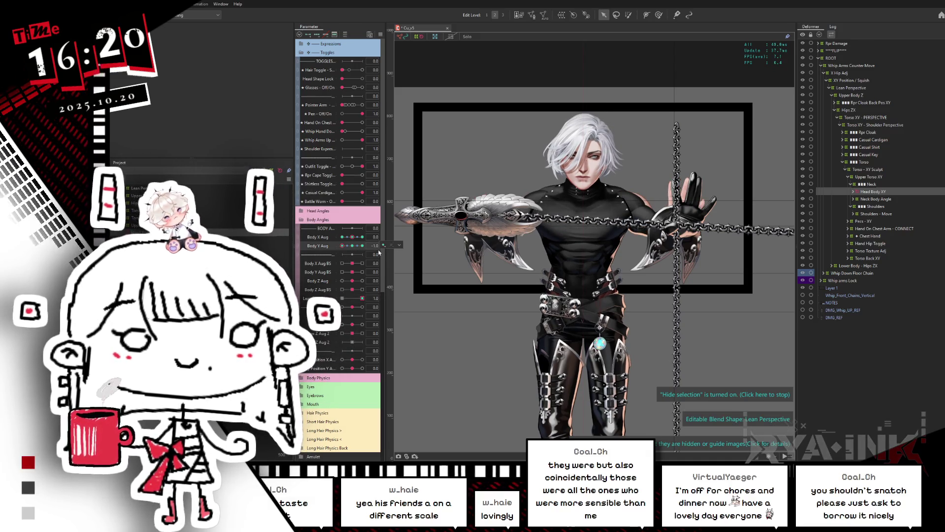
click(355, 248)
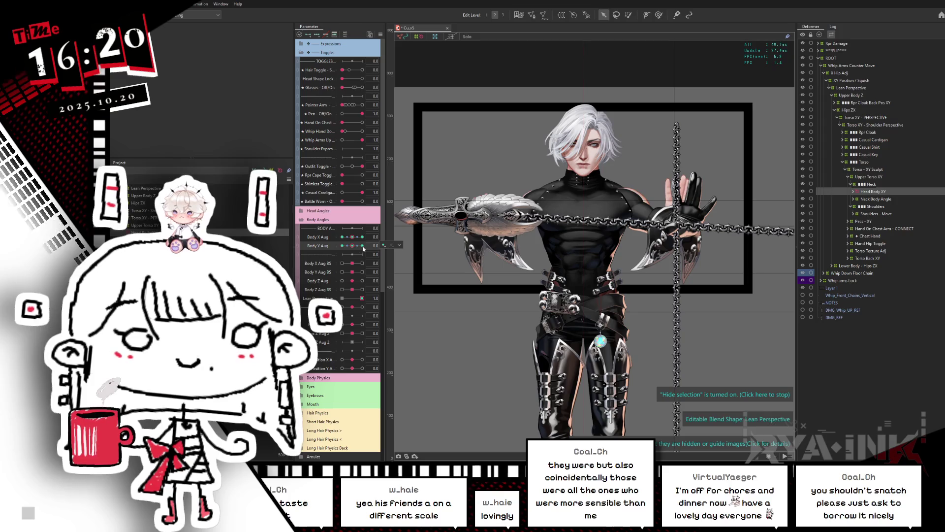
key(ctrl+a)
drag(351, 249, 338, 247)
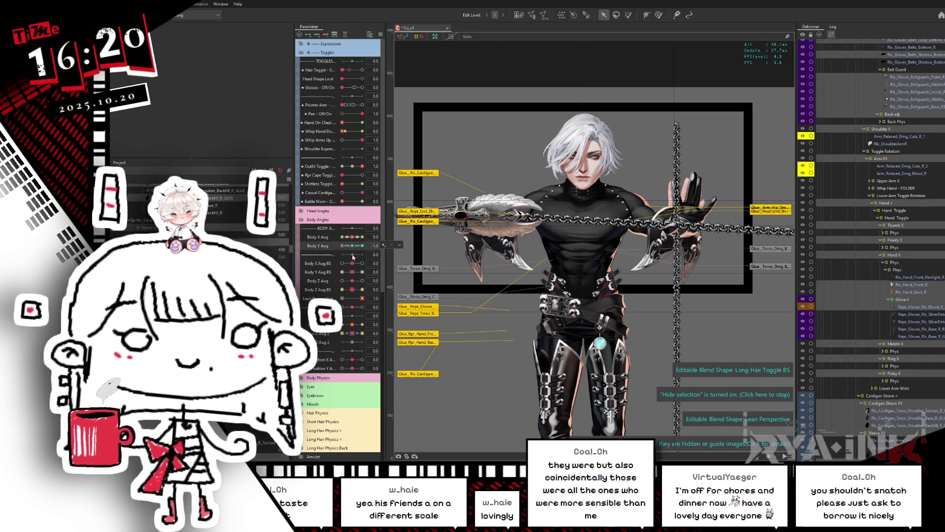
Reset Body Y Aug to 0 and set the full-lean Lean Perspective blend compatibility to 80
click(352, 245)
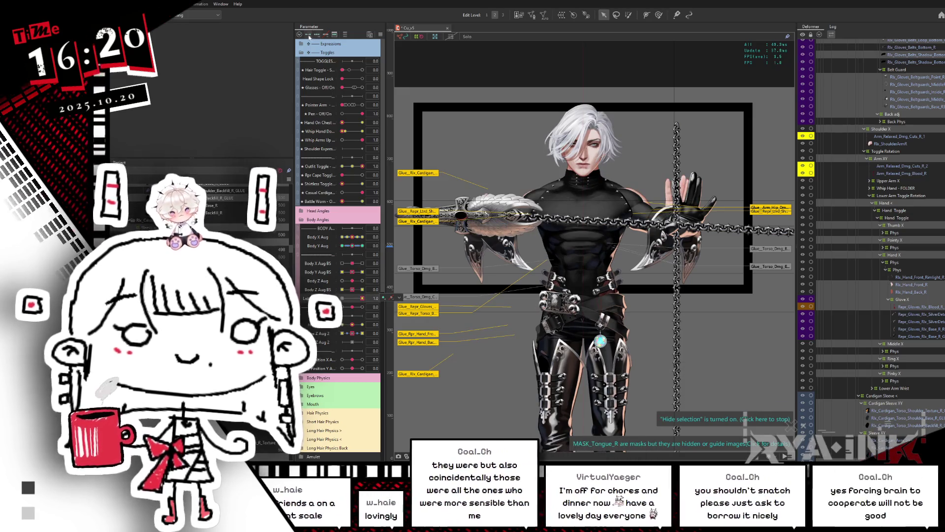
click(362, 299)
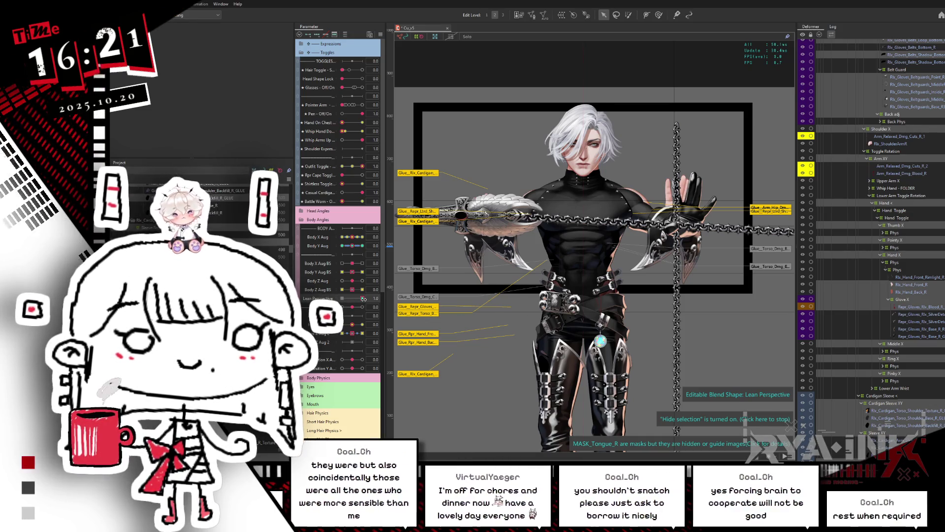
click(528, 218)
double_click(529, 214)
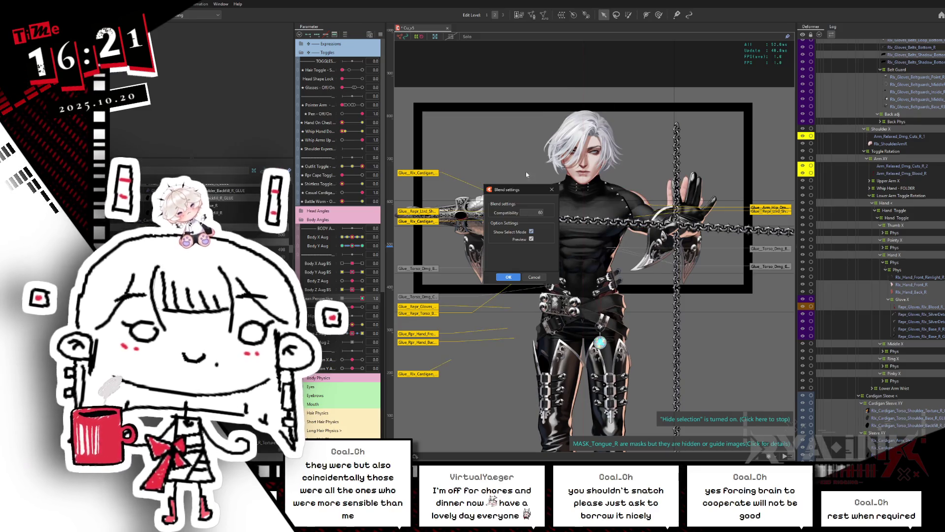
click(505, 278)
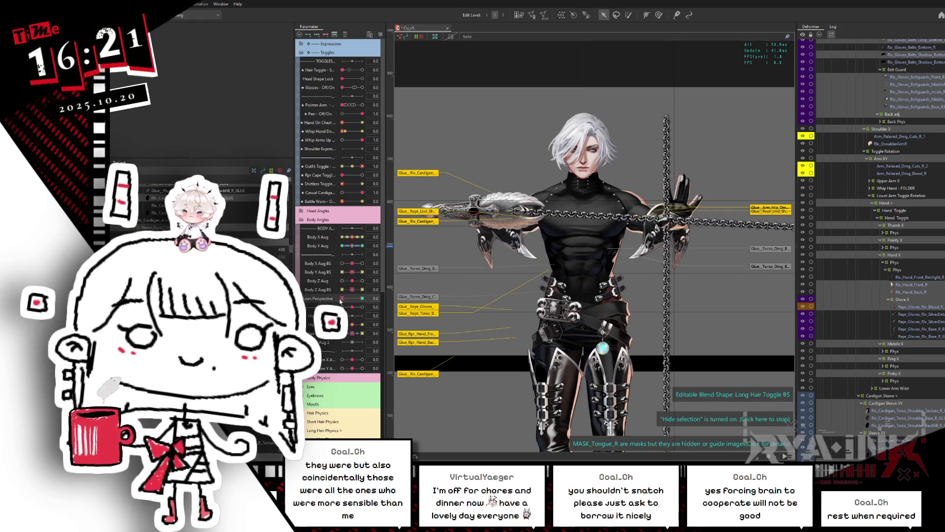
click(366, 300)
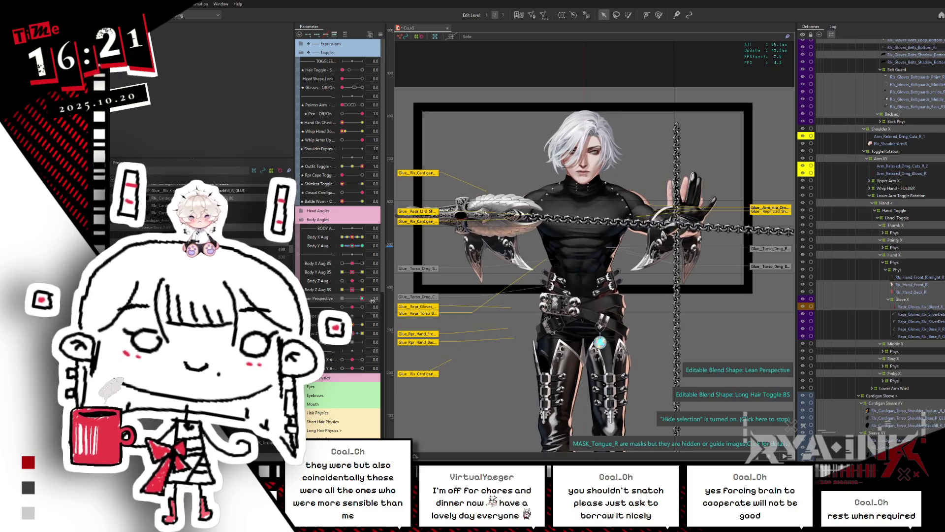
Select the Arm deformer group and the Arm deformer in the Deformer tree
scroll(875, 234, down, 10)
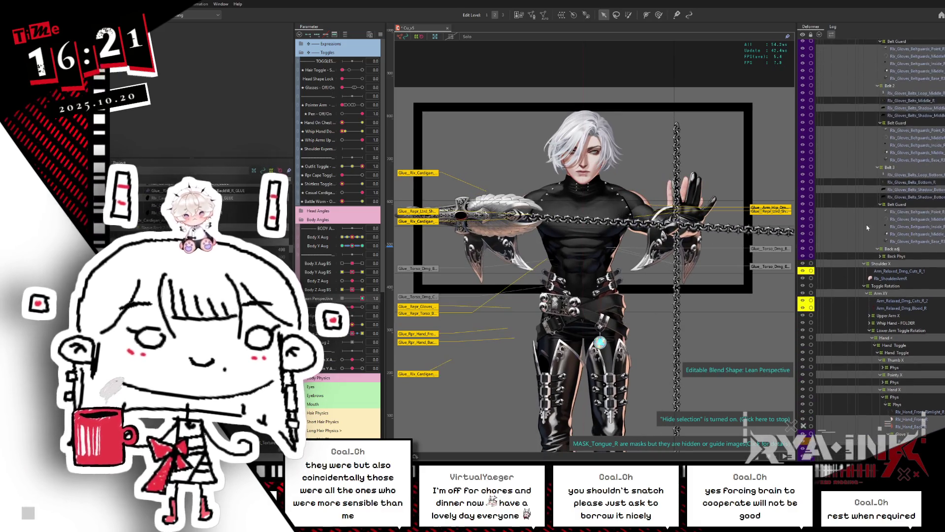
scroll(898, 222, up, 1)
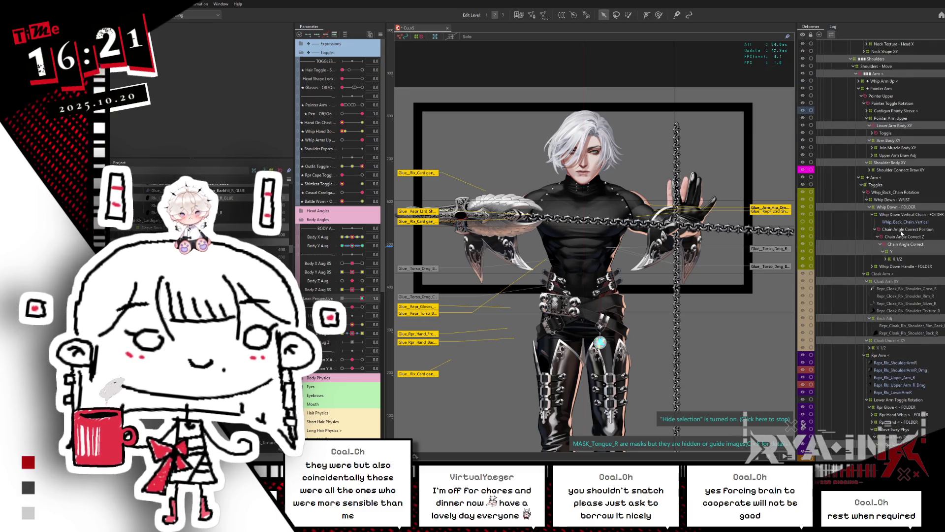
scroll(902, 233, up, 6)
click(892, 235)
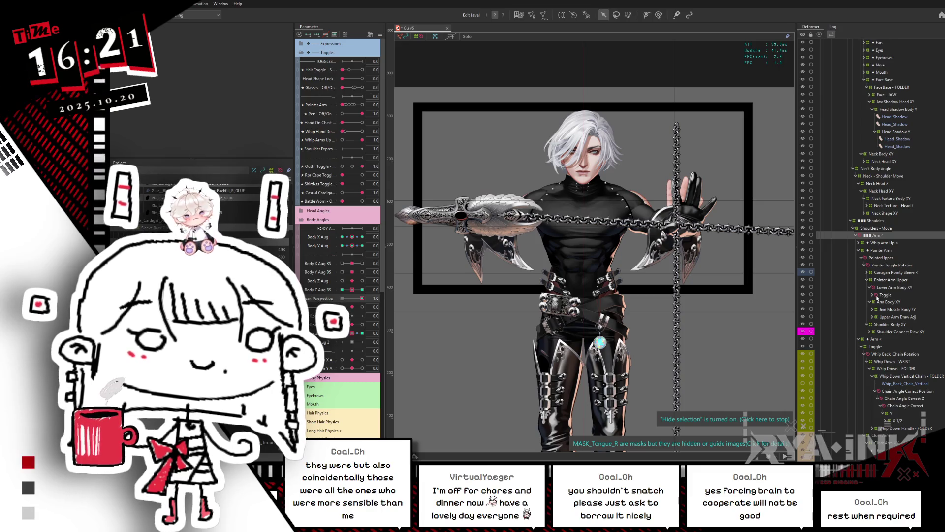
scroll(878, 297, down, 7)
scroll(886, 365, down, 10)
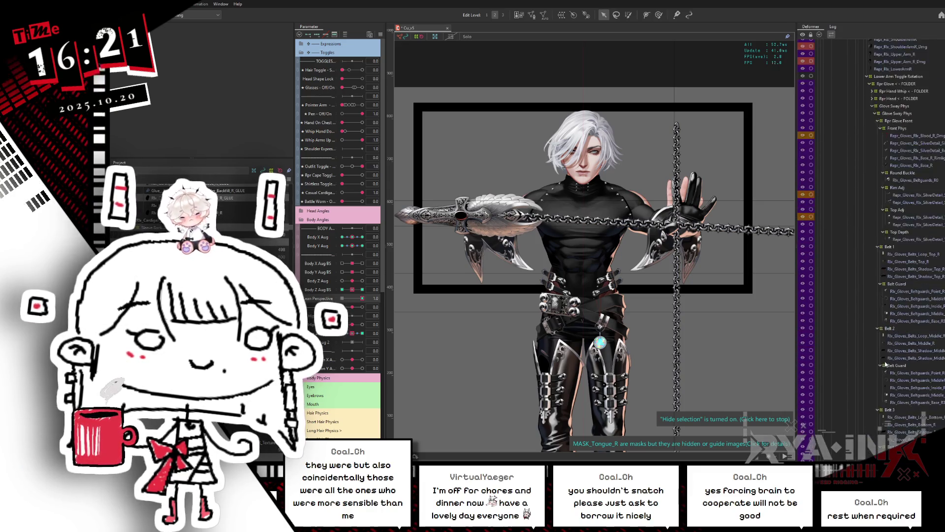
scroll(887, 363, down, 12)
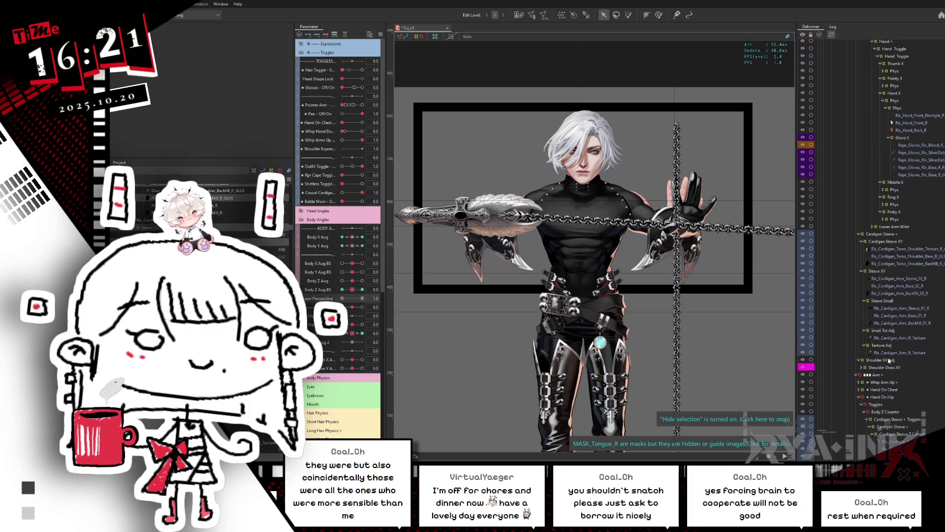
click(879, 375)
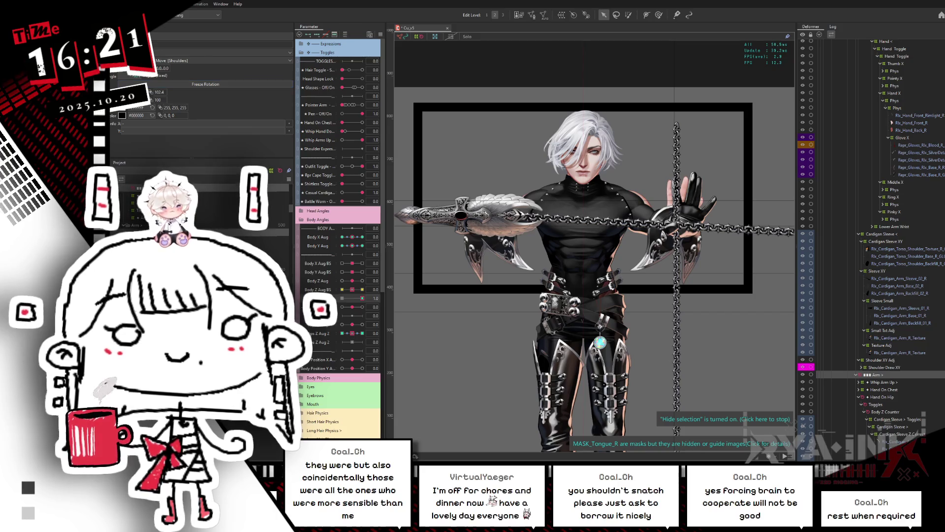
Preview the arms following the lean with Lean Perspective at 0, then 0.5
click(322, 299)
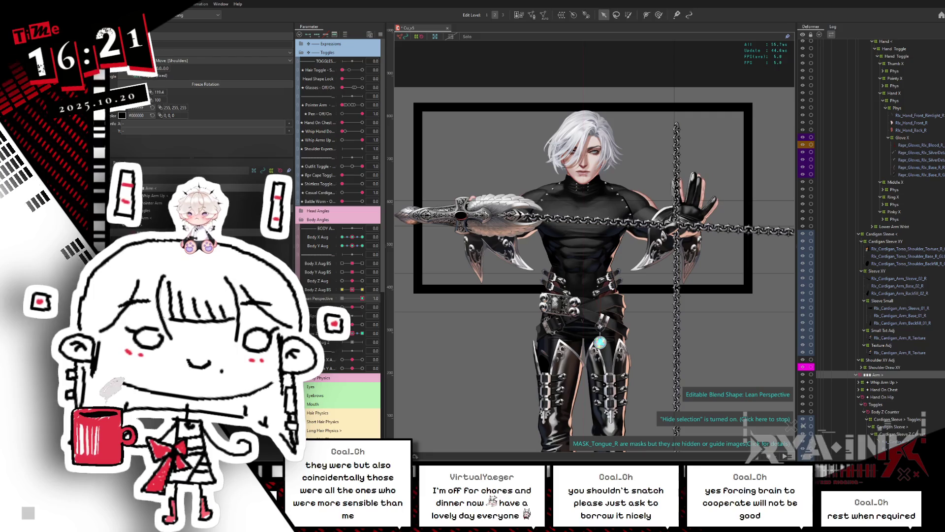
mouse_move(356, 297)
mouse_down()
mouse_move(368, 311)
mouse_move(403, 315)
mouse_up()
click(358, 299)
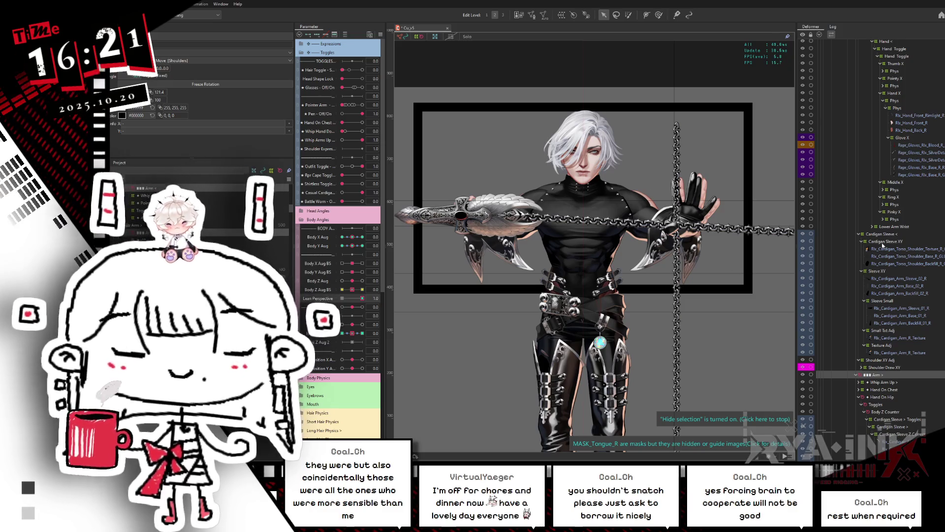
scroll(831, 44, up, 15)
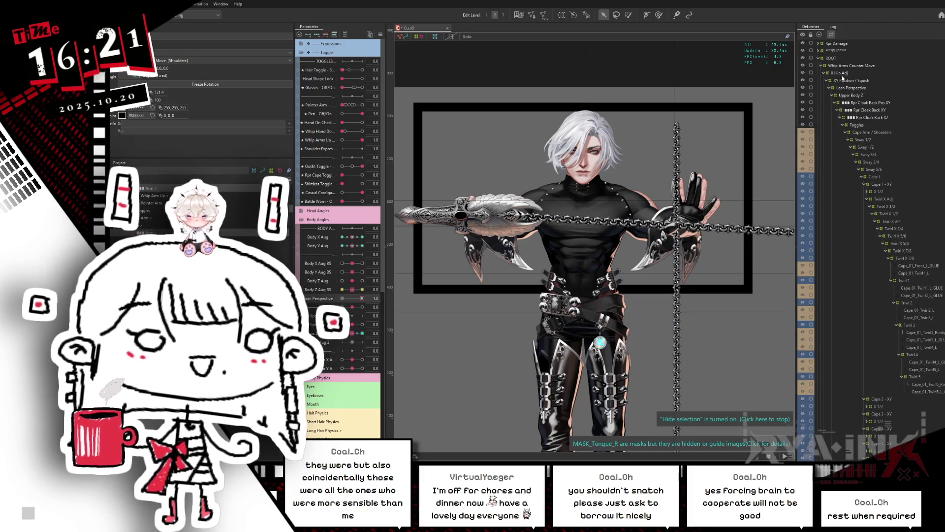
Expand ROOT › Whip Arms Counter Move › X Hip Adj › XY Position / Squish and select Lean Perspective
click(837, 87)
click(818, 58)
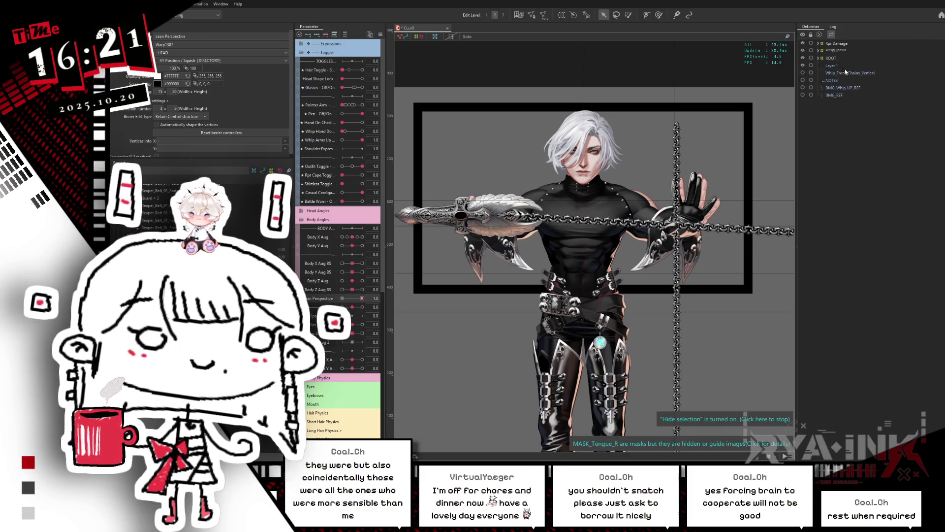
click(819, 58)
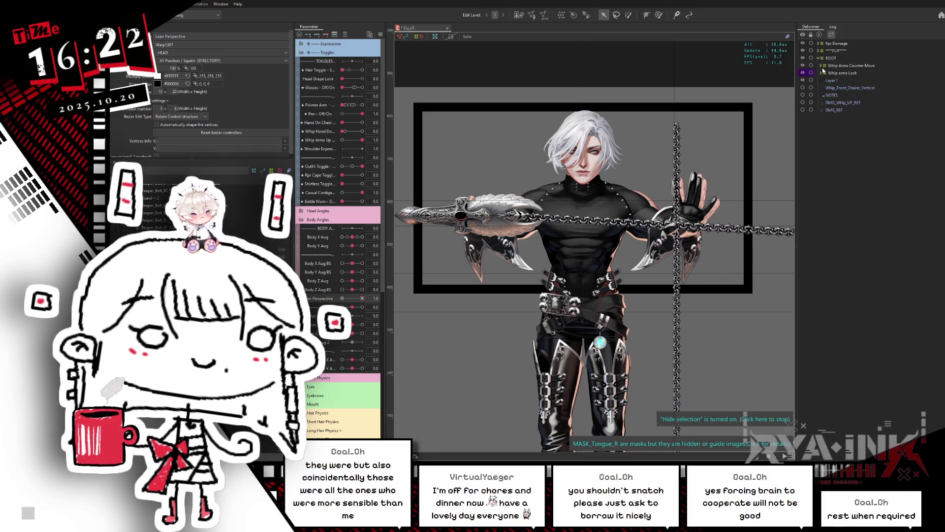
click(821, 66)
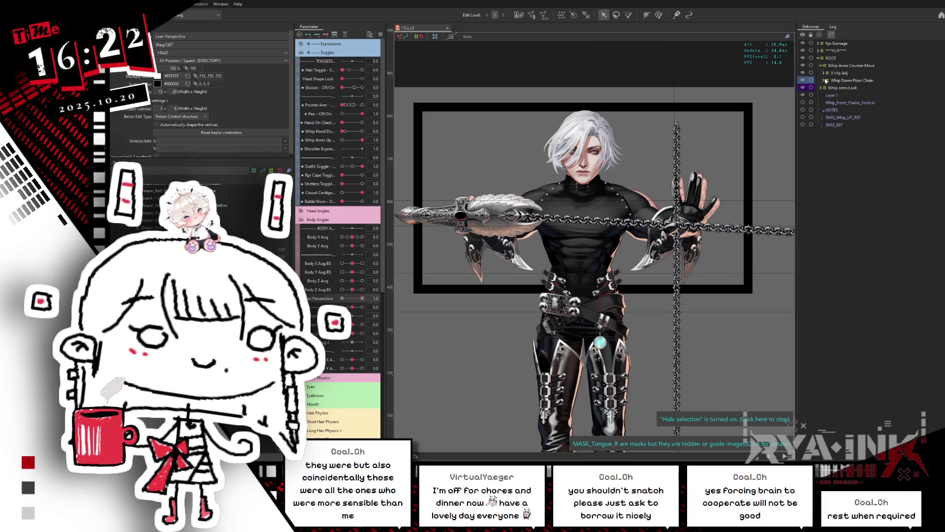
click(827, 73)
click(825, 73)
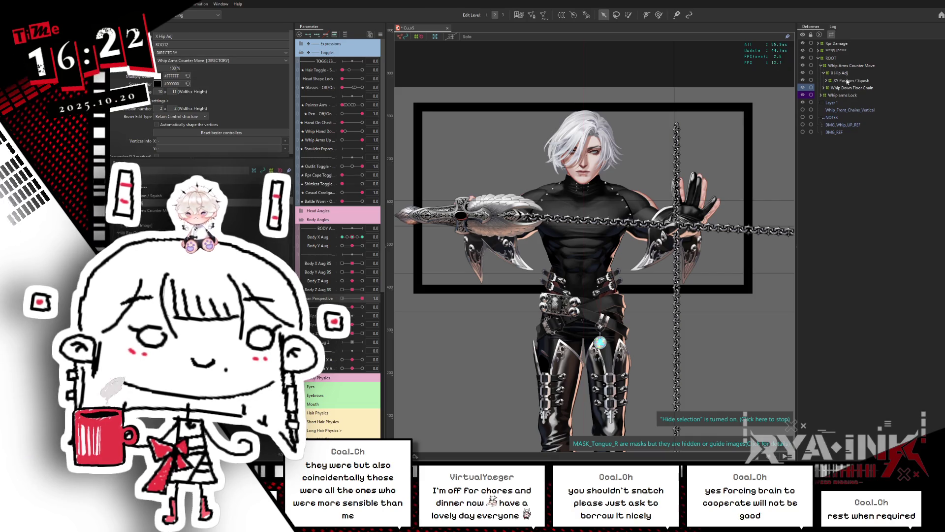
click(826, 80)
click(850, 88)
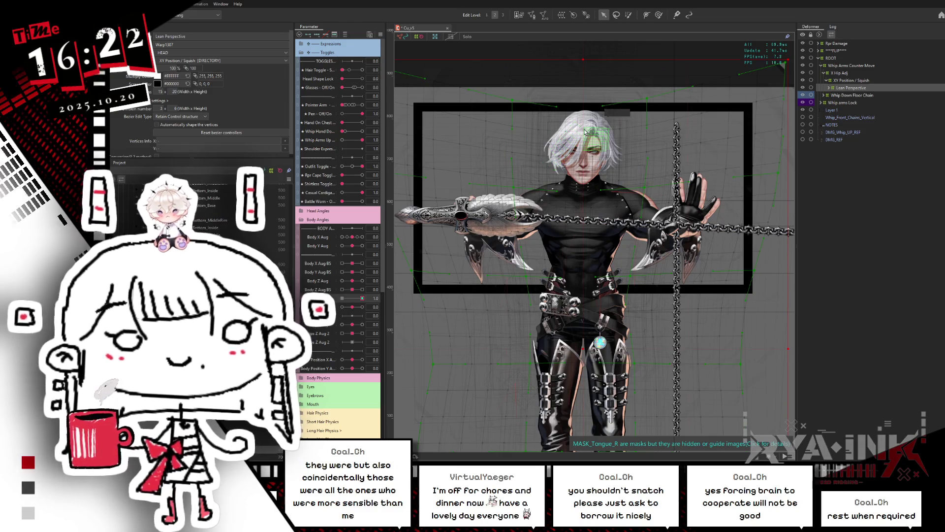
Select all Lean Perspective warp grid points and reshape the grid across the head and right arm
scroll(586, 132, down, 2)
mouse_move(720, 246)
mouse_down()
mouse_move(708, 226)
mouse_move(385, 60)
mouse_up()
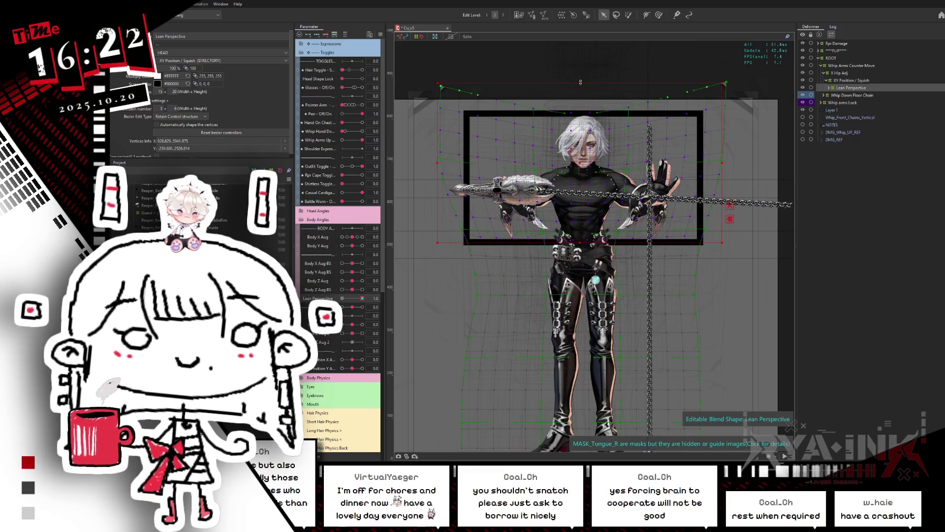
drag(582, 86, 592, 92)
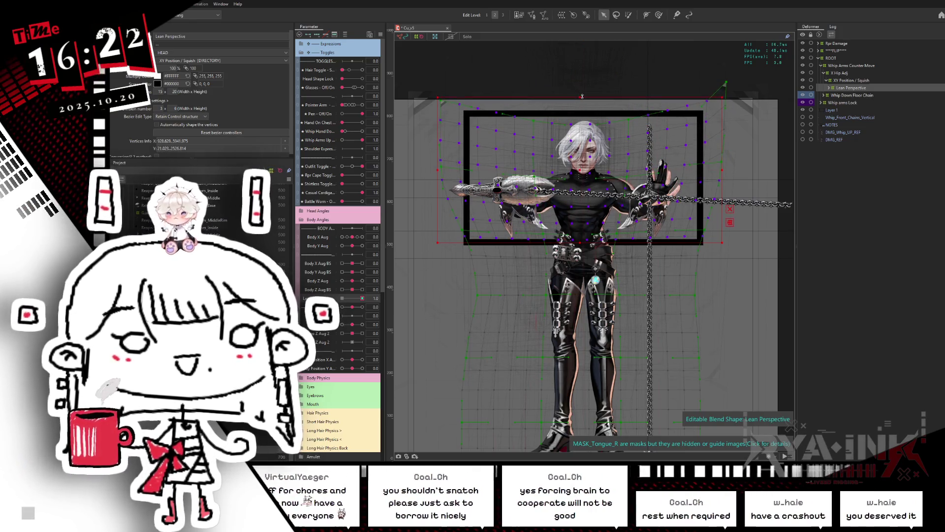
key(b)
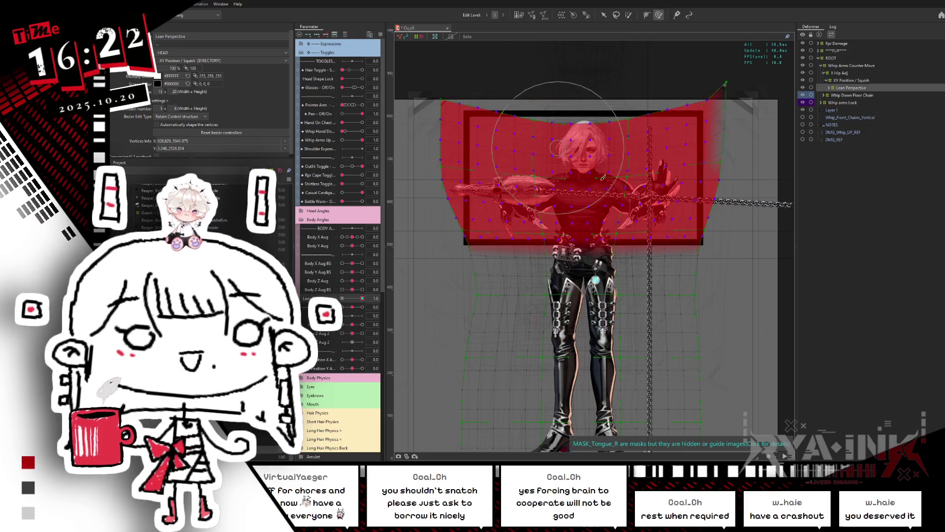
key(ctrl+h)
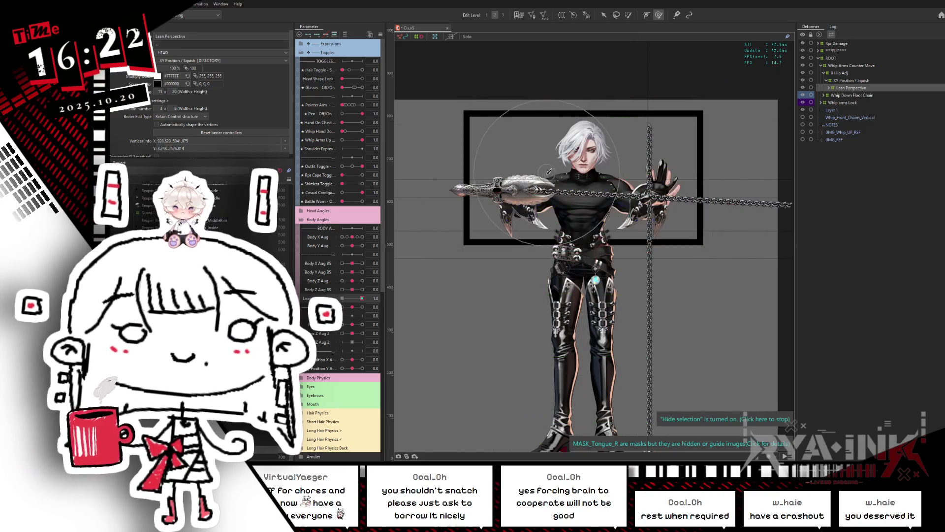
drag(553, 165, 624, 175)
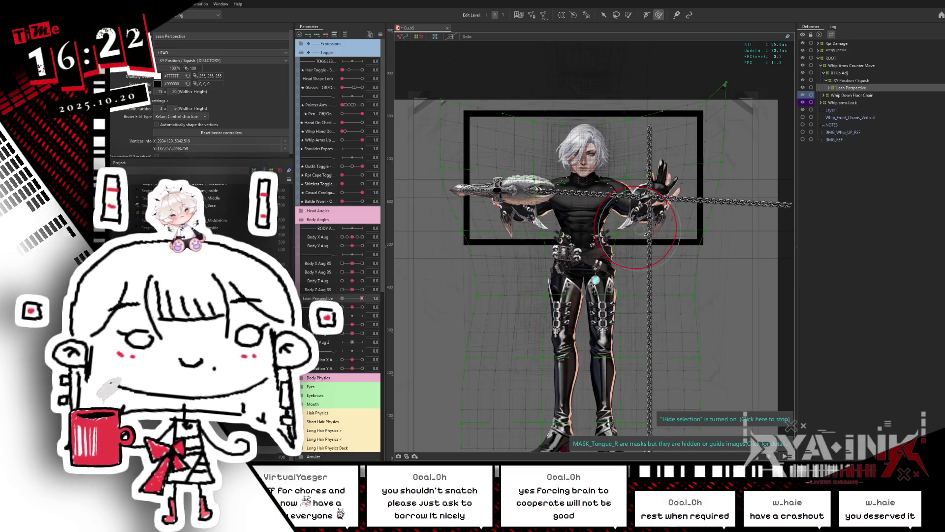
mouse_move(635, 243)
mouse_down()
mouse_move(615, 231)
mouse_move(546, 239)
mouse_move(562, 221)
mouse_up()
Refine the chest and right-side grid points and widen the warp at the legs, comparing lean 0 and 0.5
drag(362, 298, 369, 290)
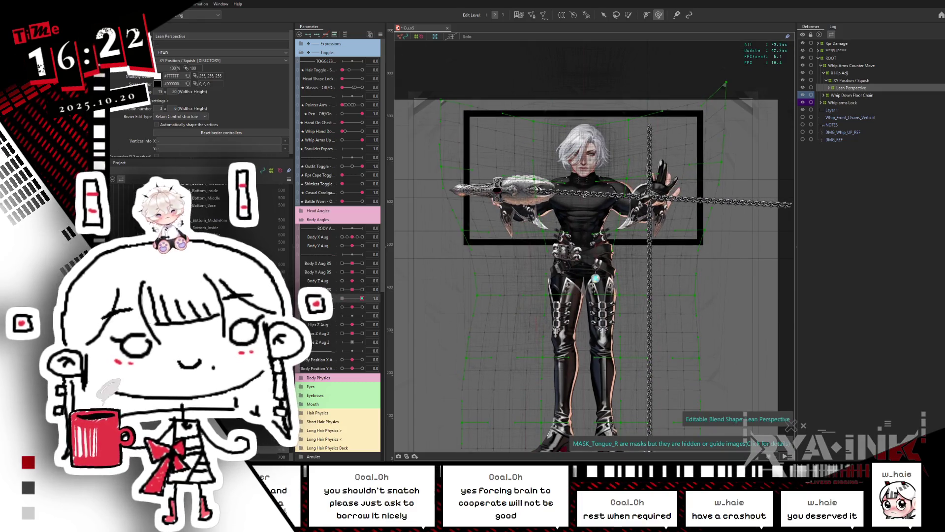
drag(544, 197, 506, 169)
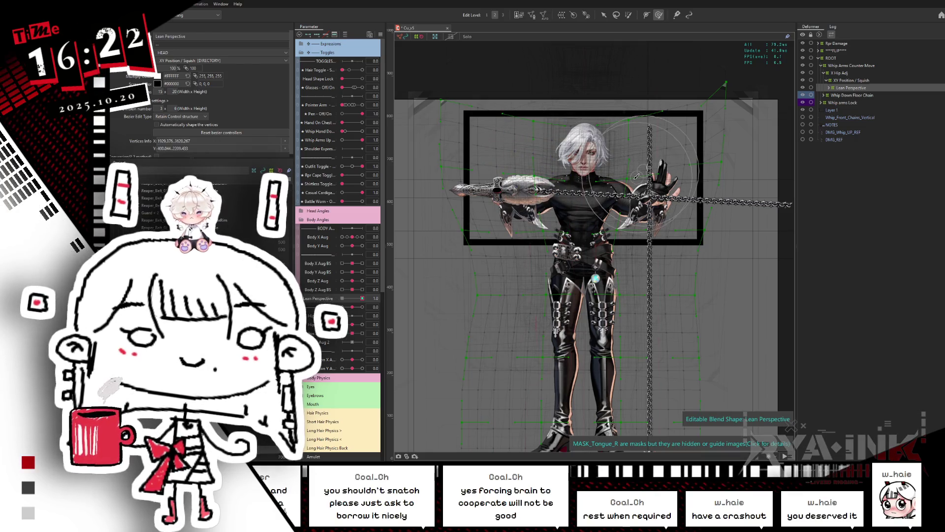
drag(638, 171, 639, 168)
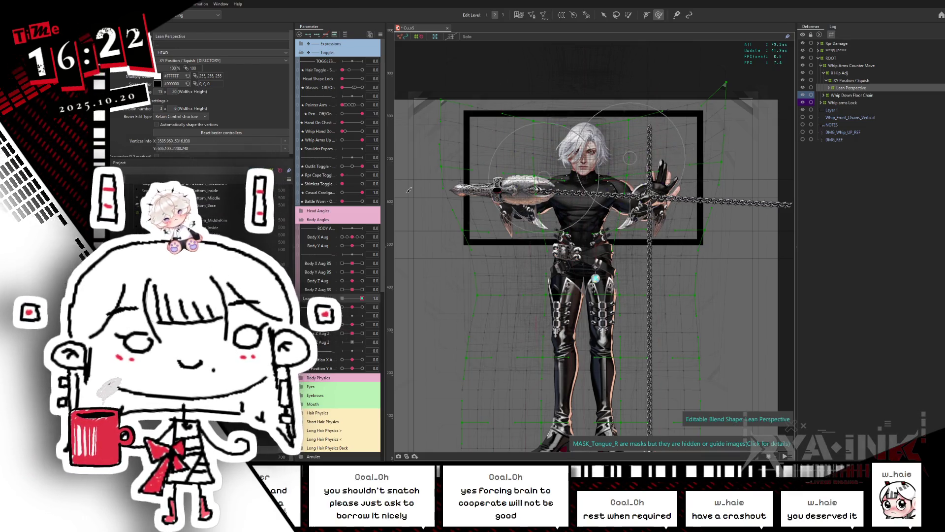
mouse_move(365, 302)
mouse_down()
mouse_move(355, 301)
mouse_move(377, 294)
mouse_move(342, 298)
mouse_move(363, 298)
mouse_up()
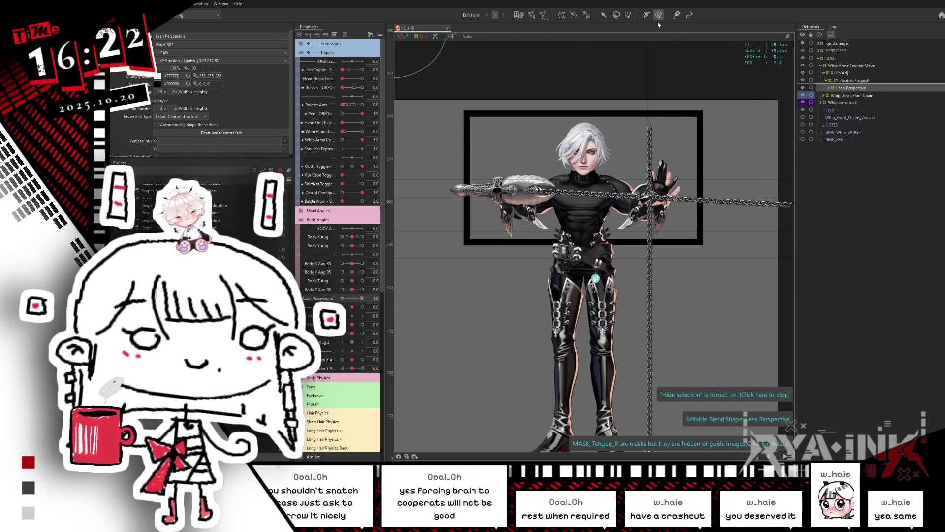
key(v)
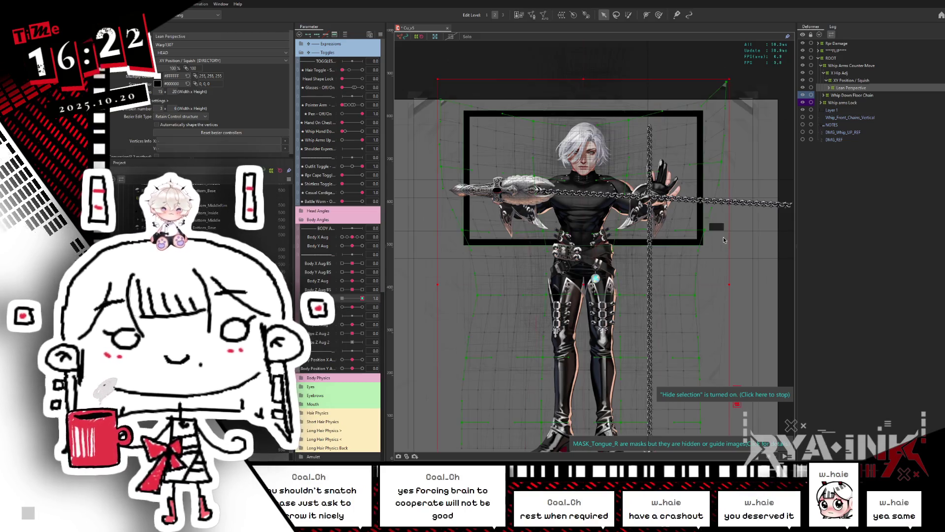
click(596, 278)
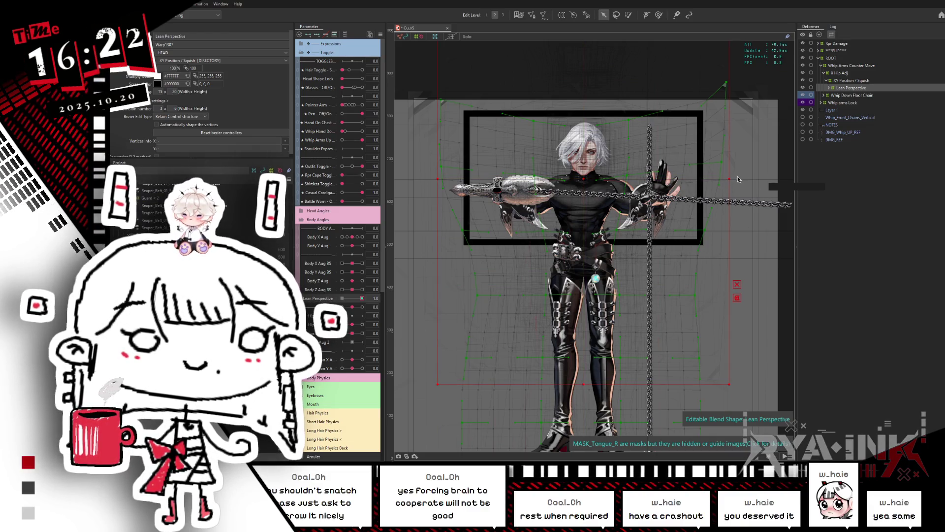
drag(737, 180, 753, 179)
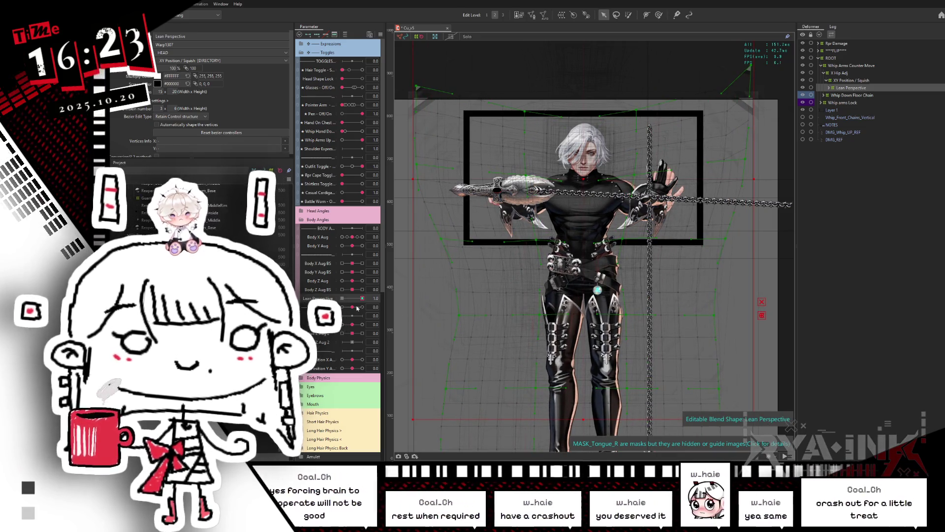
Compare Lean Perspective at 0 and 1.0, leave it at full lean, and list objects under the face
click(343, 298)
drag(351, 301, 382, 294)
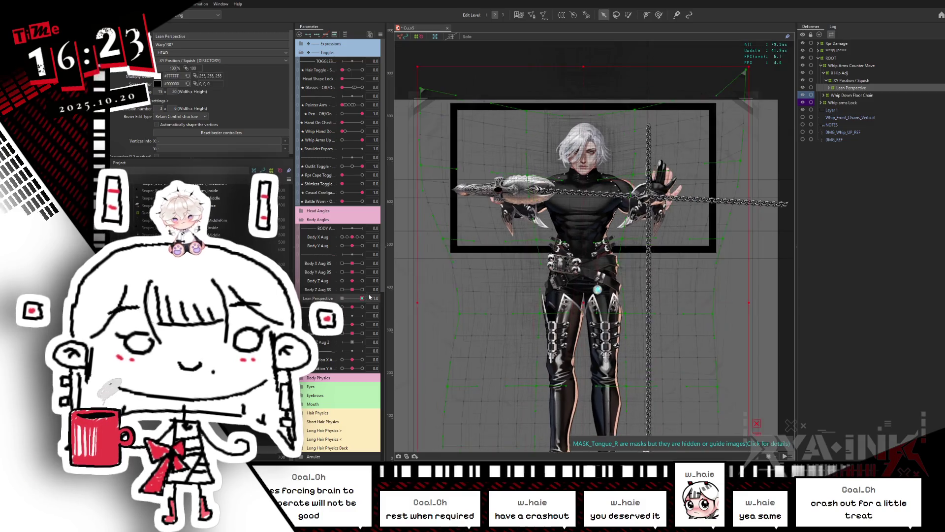
click(343, 298)
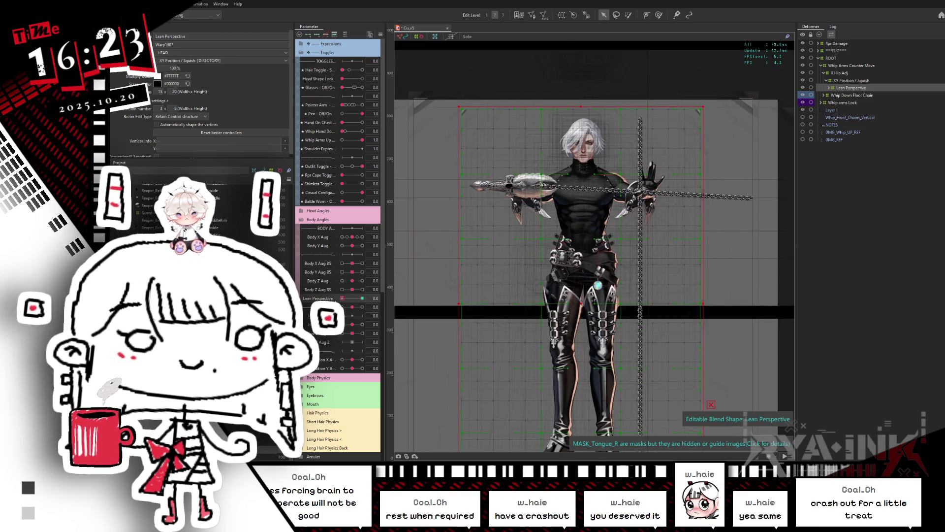
drag(344, 299, 393, 287)
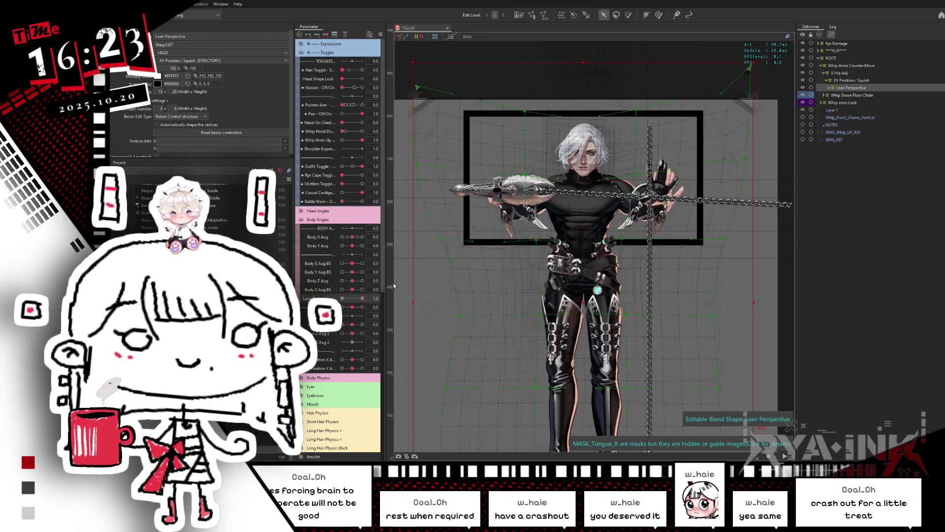
right_click(588, 147)
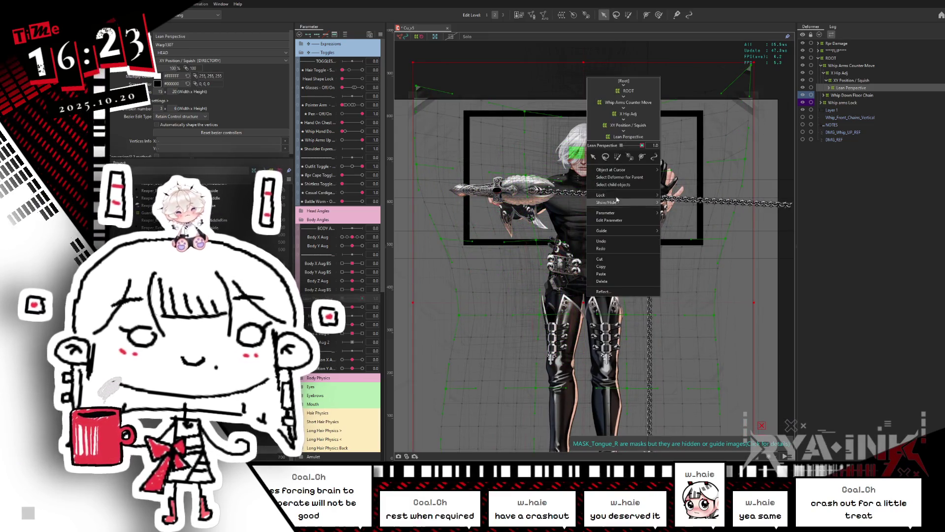
Pick Head_Base_MULT under the face, select Head Body XY, and rotate the head from 119.7 to 142.1
mouse_move(620, 169)
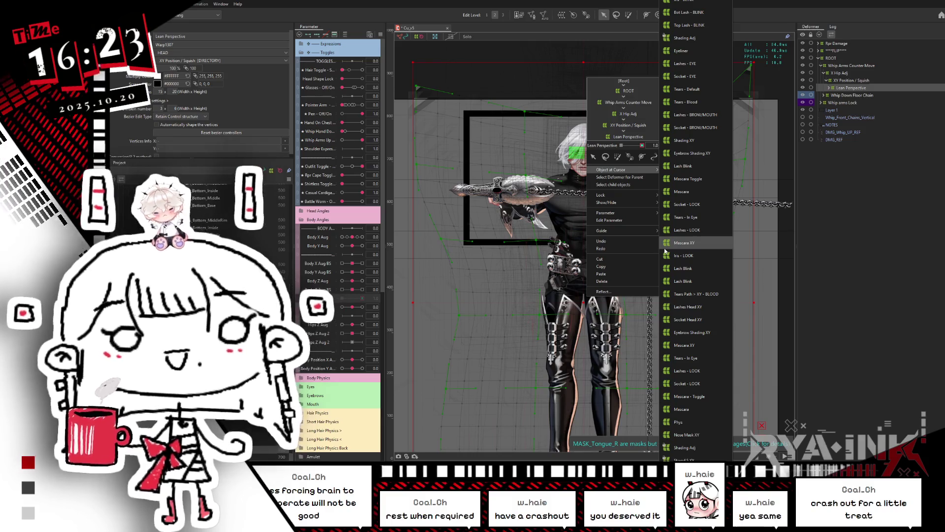
scroll(676, 244, down, 10)
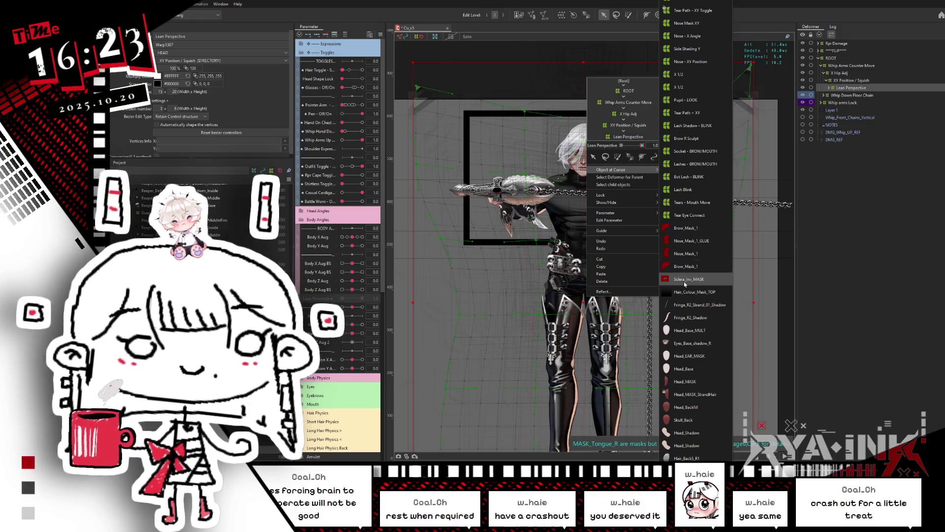
click(689, 331)
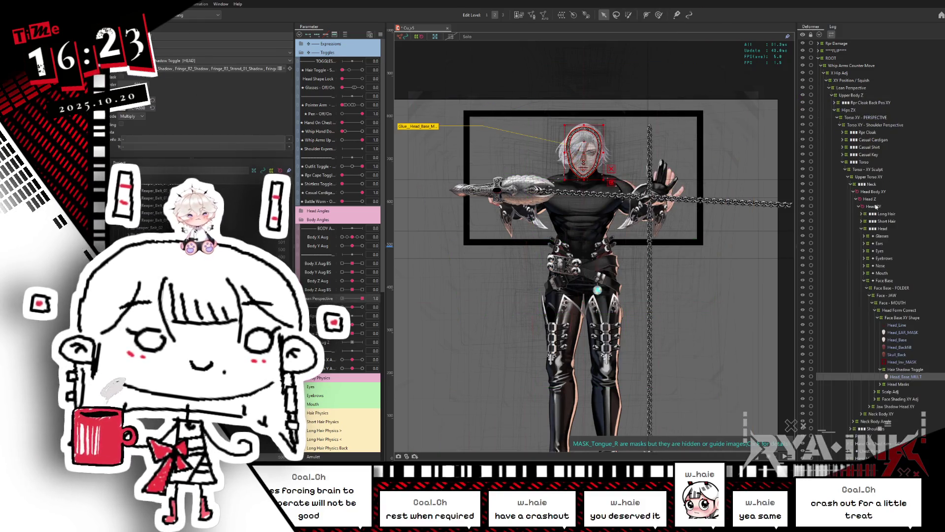
click(875, 192)
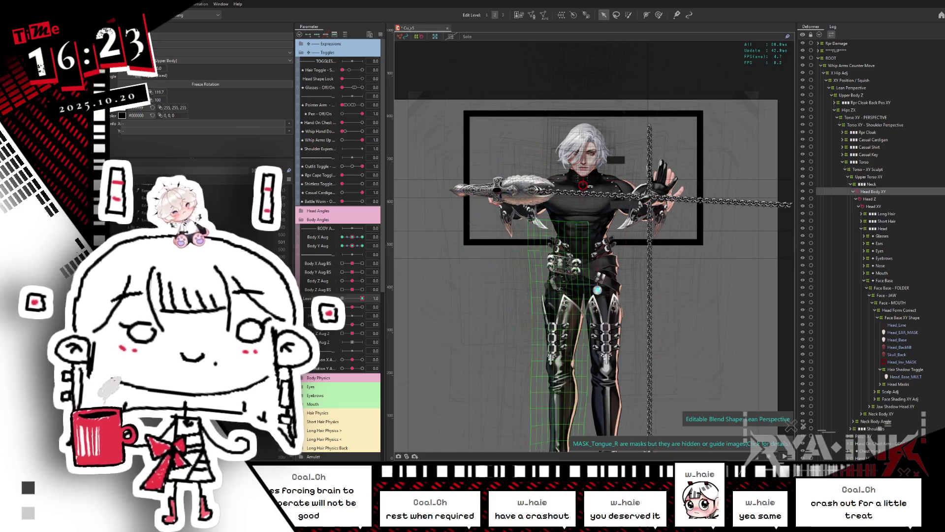
drag(583, 185, 589, 185)
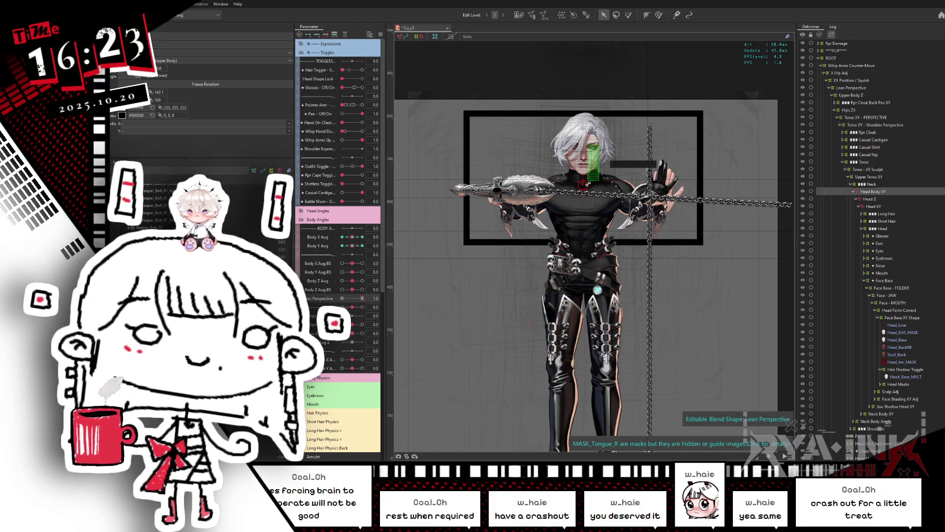
scroll(611, 181, up, 2)
scroll(611, 181, up, 1)
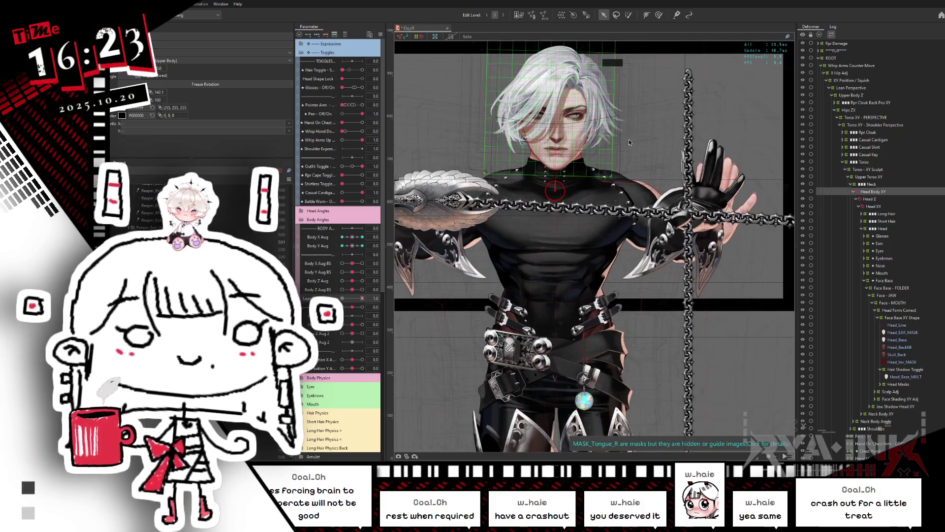
Fine-tune the Head Body XY tilt for the lean, then return Lean Perspective to 0
mouse_move(557, 190)
mouse_down()
mouse_move(580, 197)
mouse_move(566, 182)
mouse_move(558, 192)
mouse_up()
mouse_move(362, 298)
mouse_down()
mouse_move(341, 300)
mouse_move(364, 298)
mouse_up()
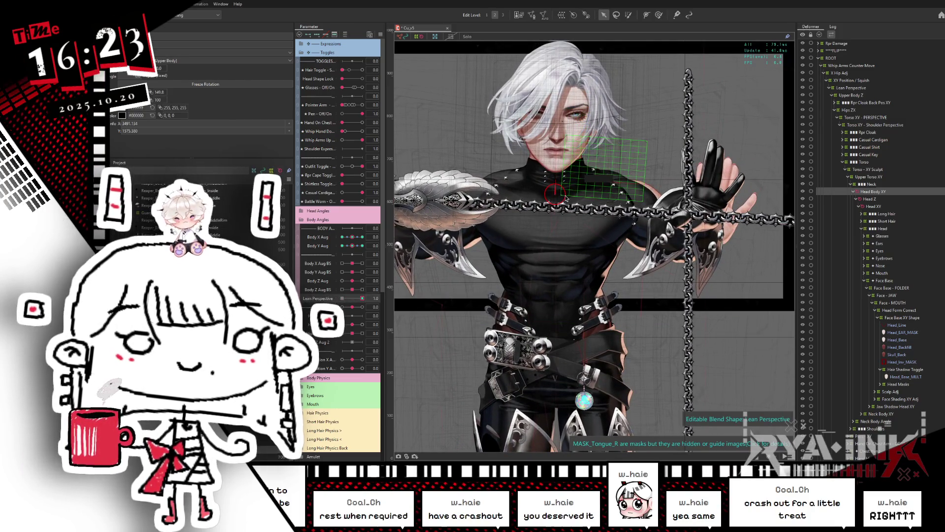
drag(567, 198, 568, 197)
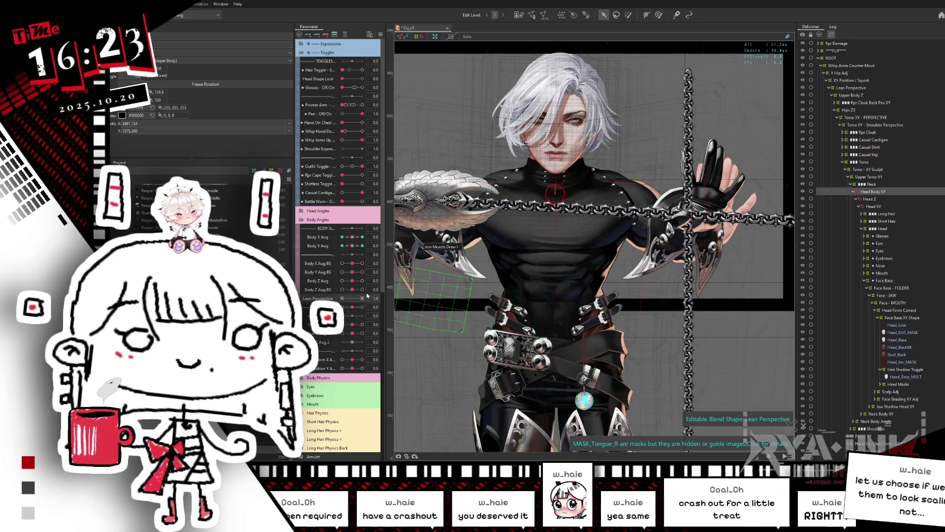
mouse_move(363, 297)
mouse_down()
mouse_move(343, 298)
mouse_move(375, 297)
mouse_up()
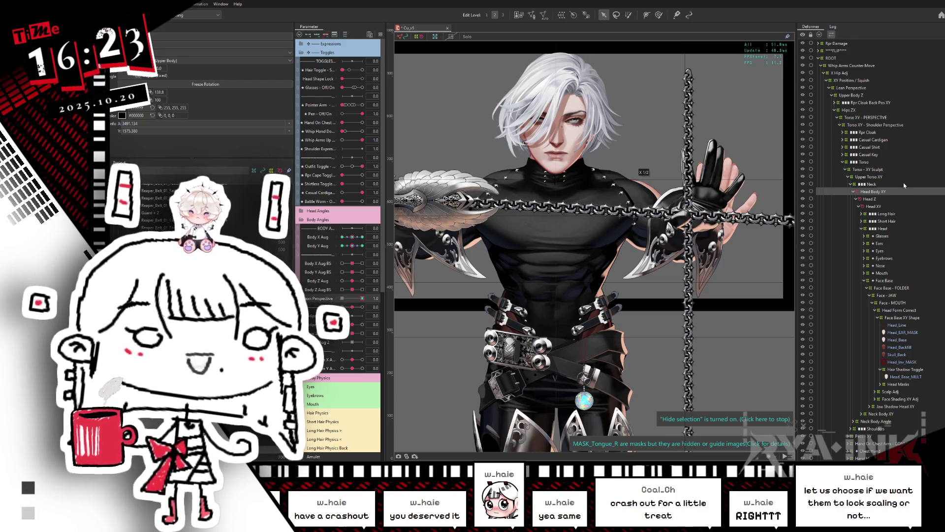
click(886, 406)
Expand Jaw Shadow Head XY and select the Head_Shadow meshes under Head Shadow Y
click(874, 407)
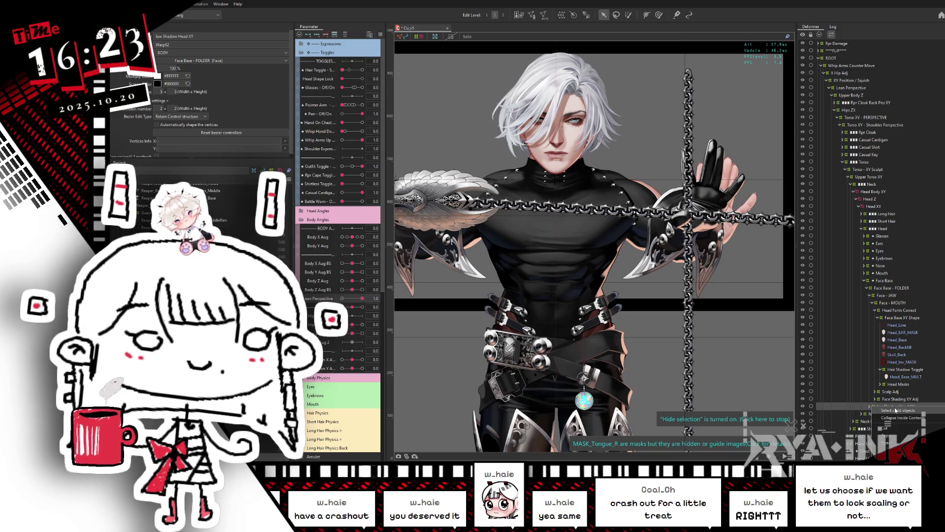
scroll(911, 383, down, 4)
click(886, 340)
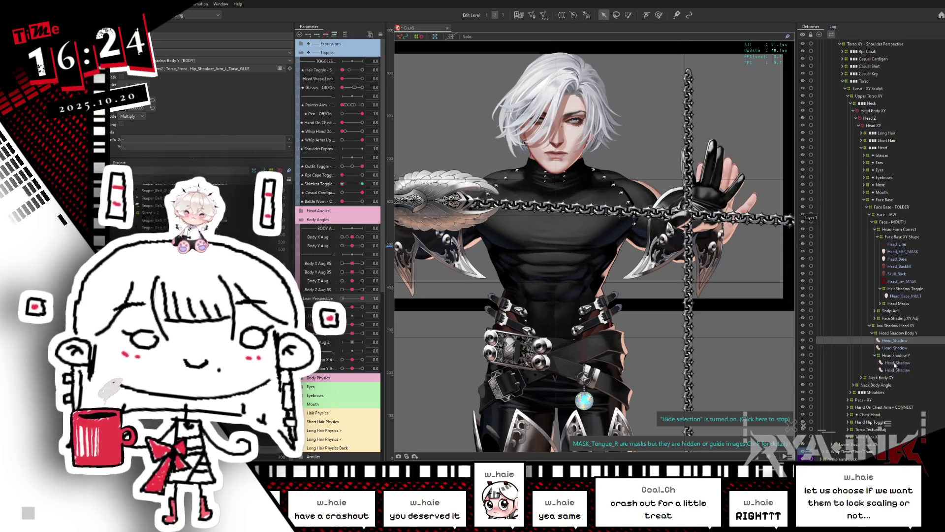
click(897, 362)
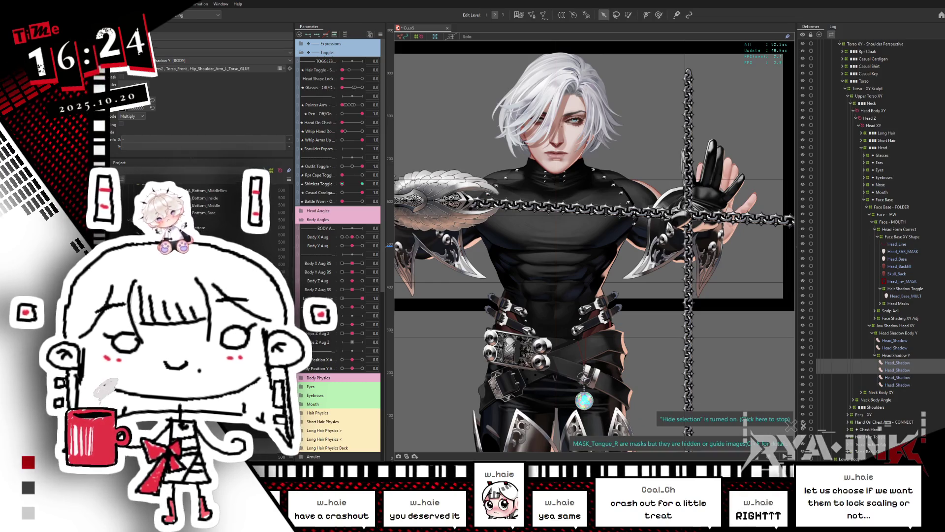
scroll(197, 212, down, 2)
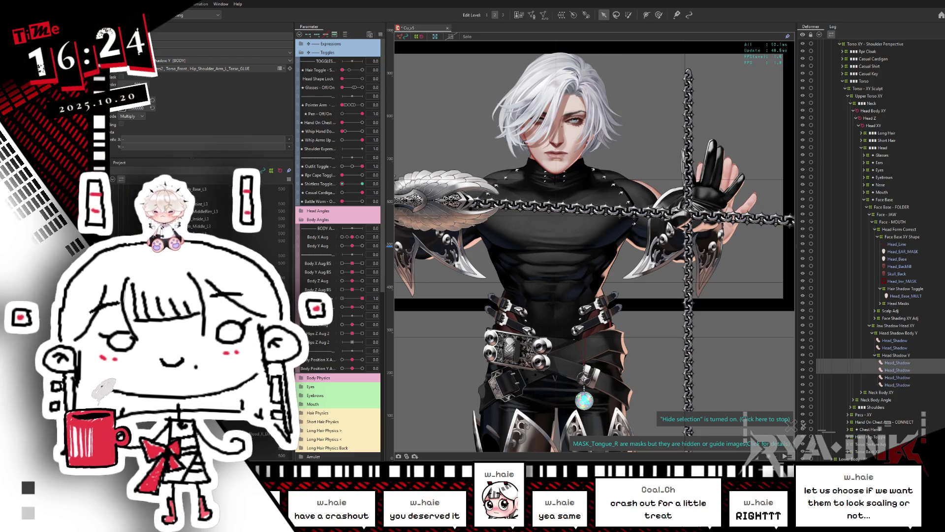
scroll(197, 212, down, 2)
scroll(162, 207, down, 2)
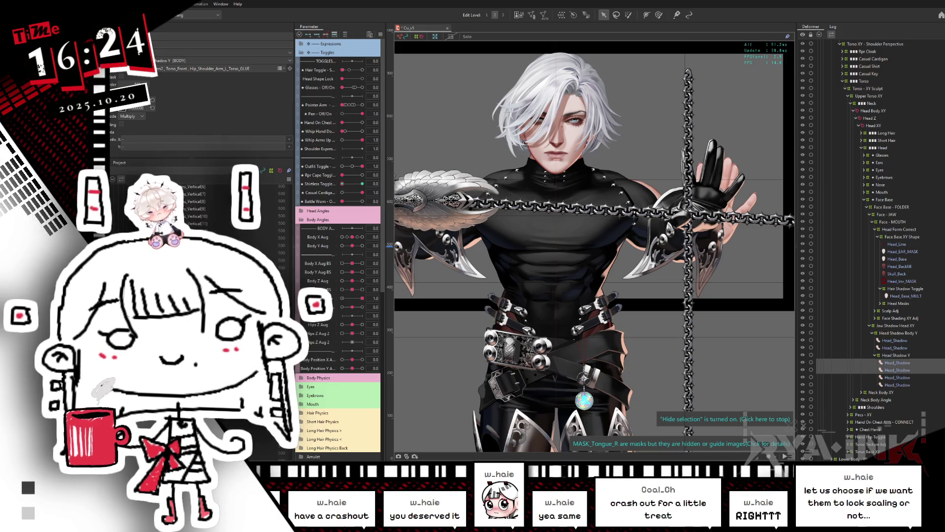
scroll(197, 207, down, 2)
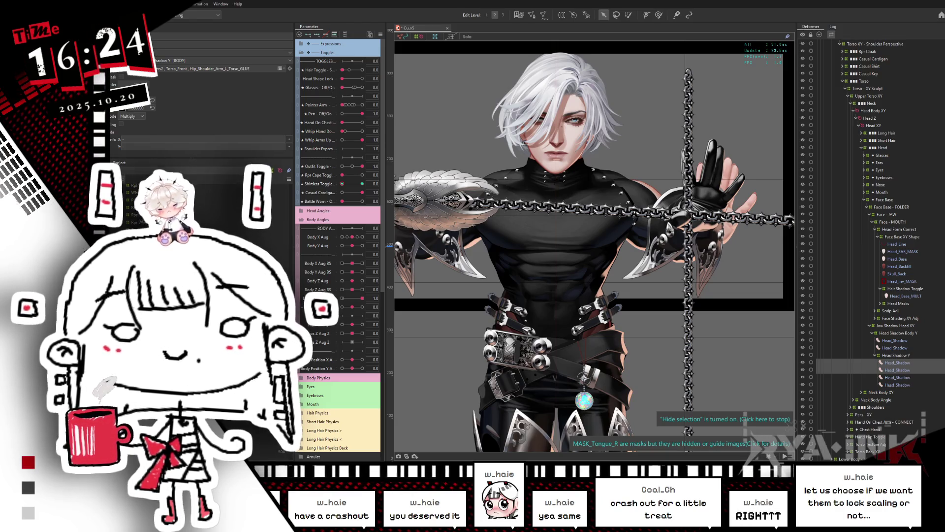
scroll(197, 207, up, 3)
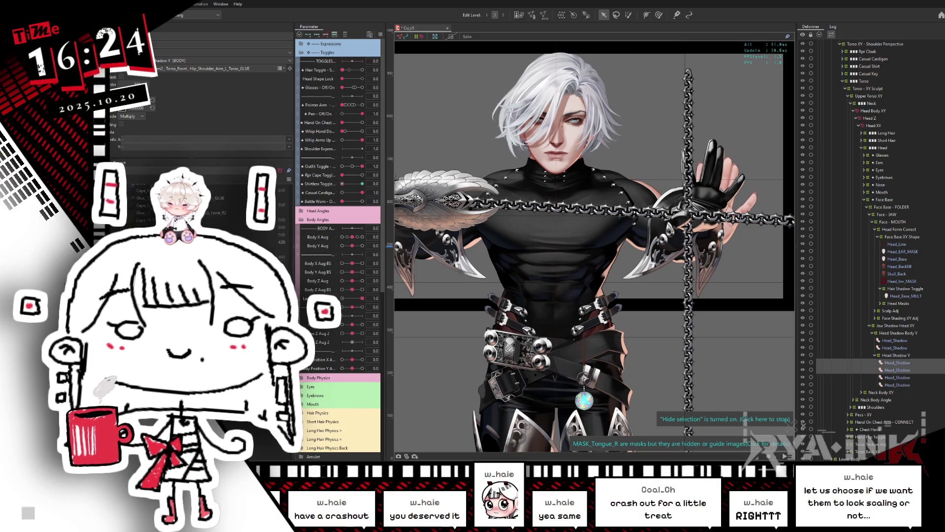
scroll(197, 207, up, 2)
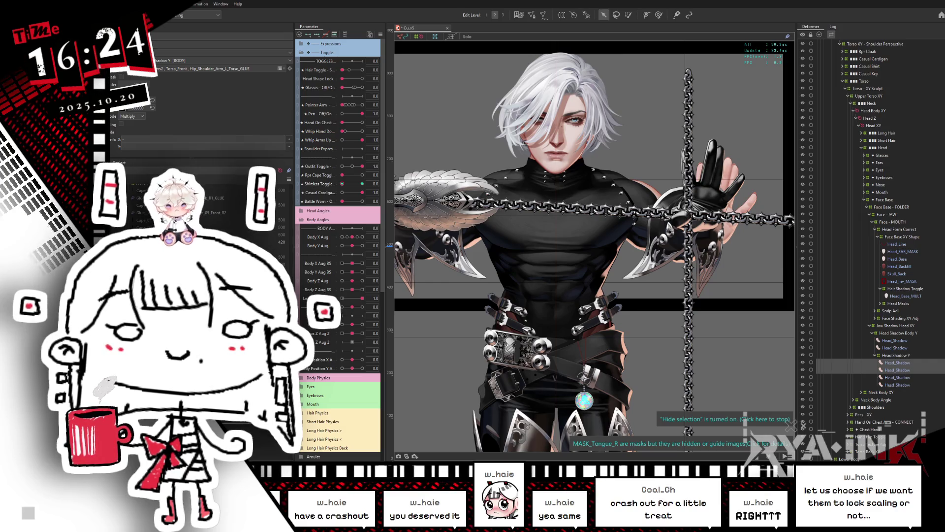
Add the remaining Head_Shadow meshes to the selection and delete them
click(241, 149)
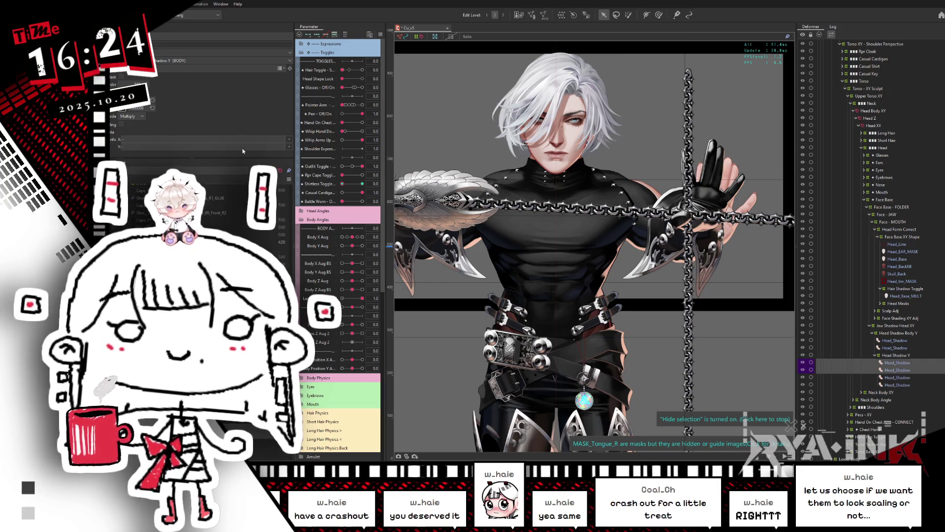
click(904, 366)
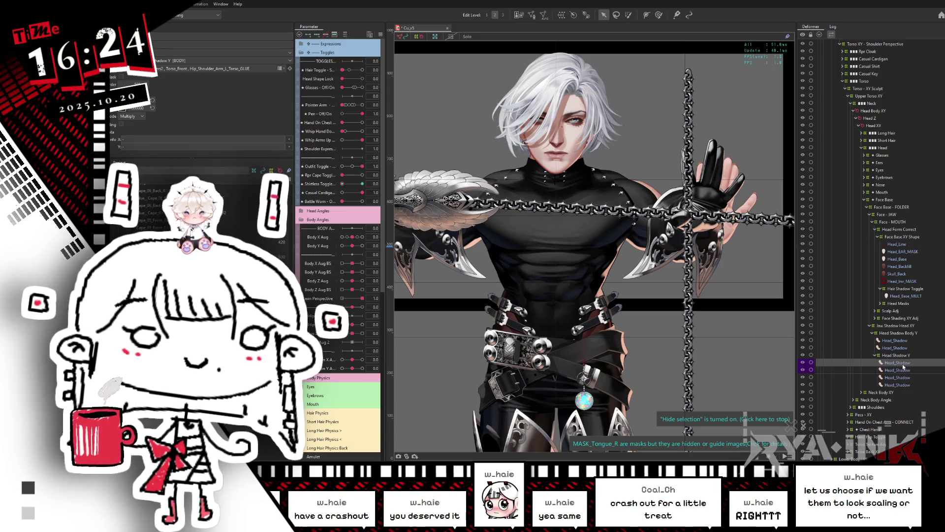
click(883, 369)
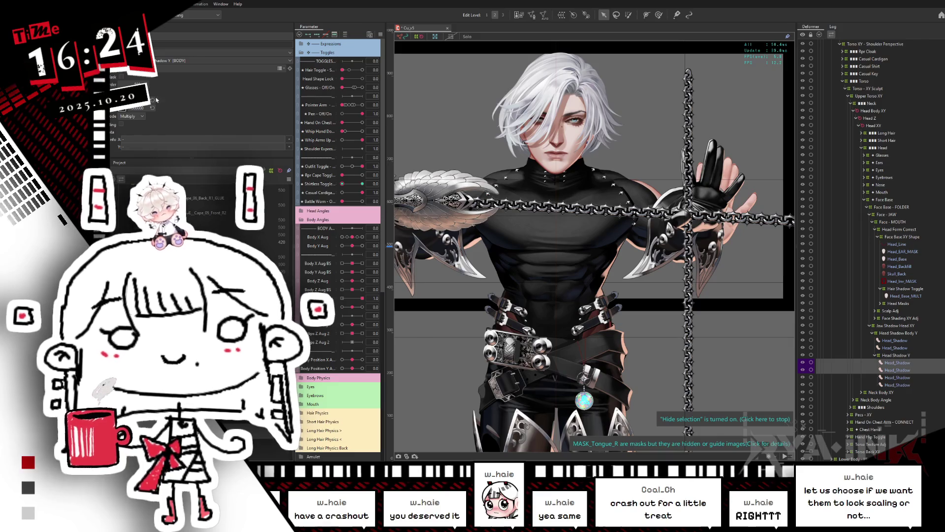
key(Delete)
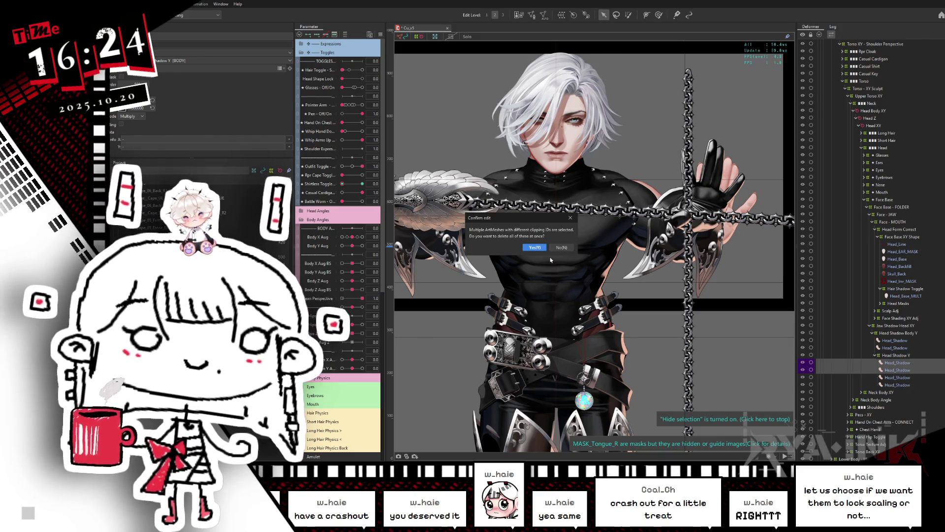
Cancel the deletion and change the two selected Head_Shadow meshes' colour from white to black (000000)
click(562, 247)
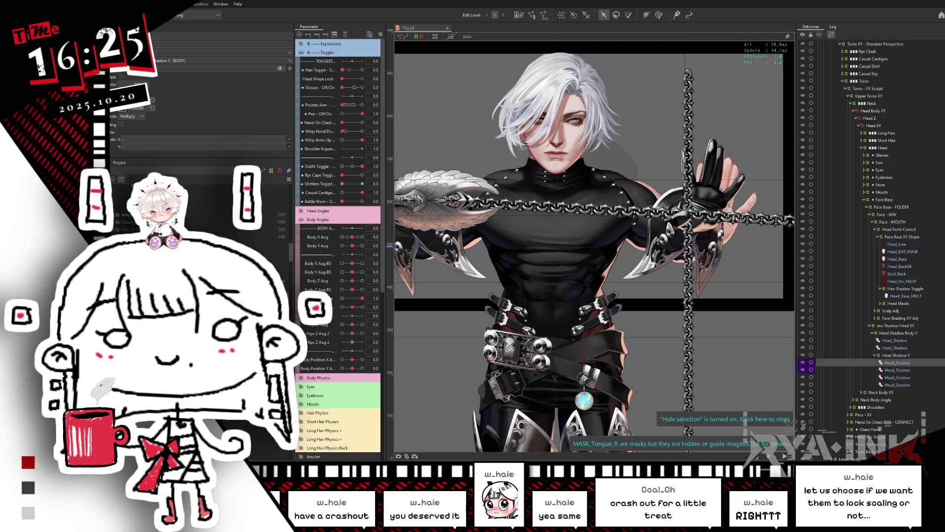
click(897, 370)
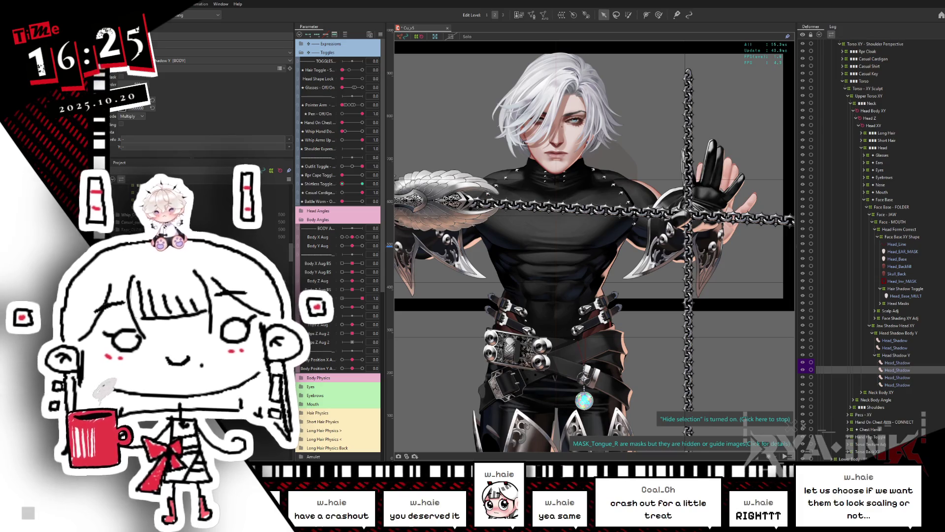
ctrl+click(897, 362)
click(141, 101)
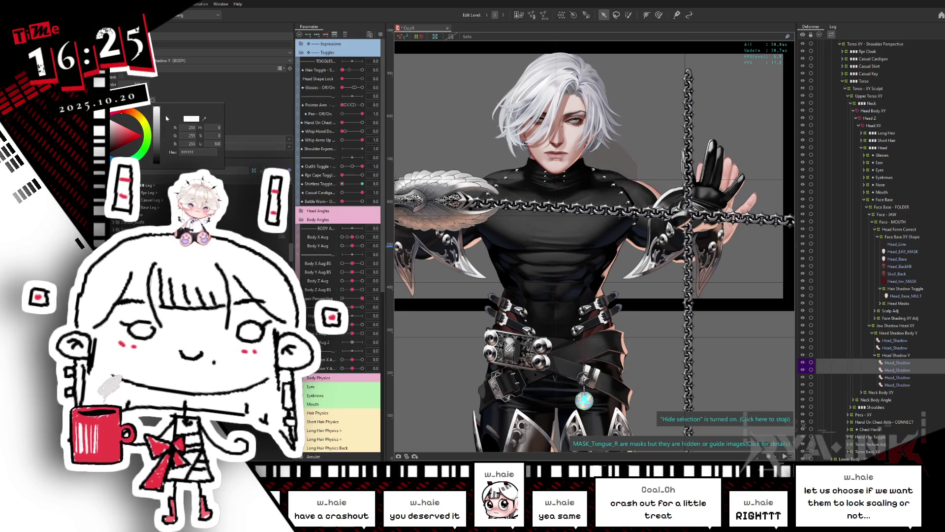
click(156, 162)
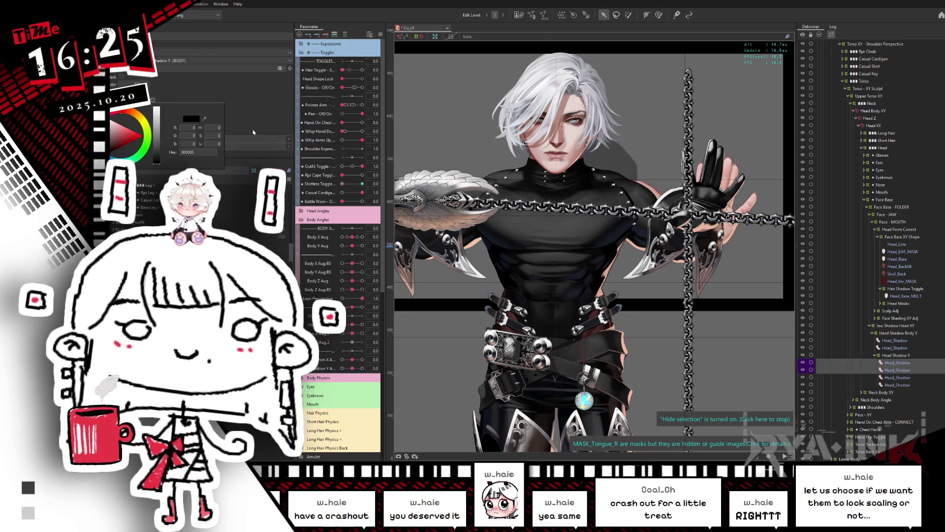
key(Return)
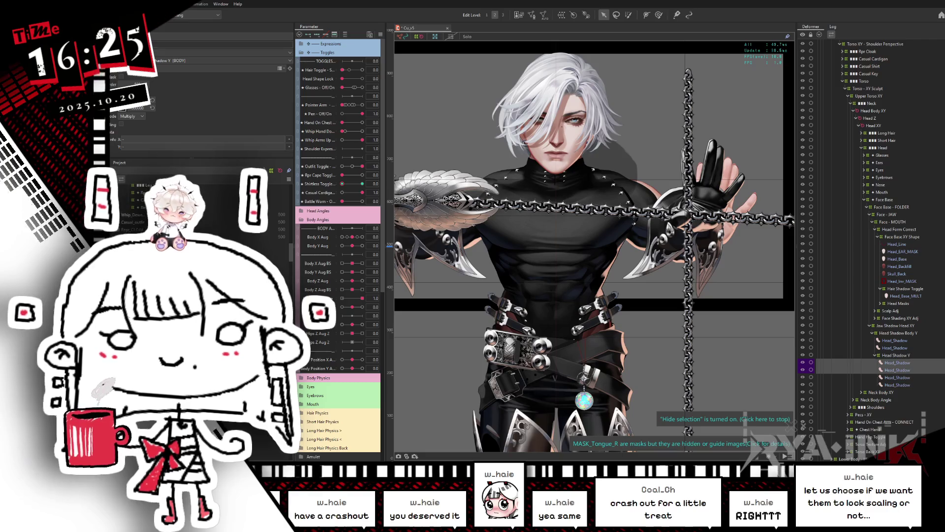